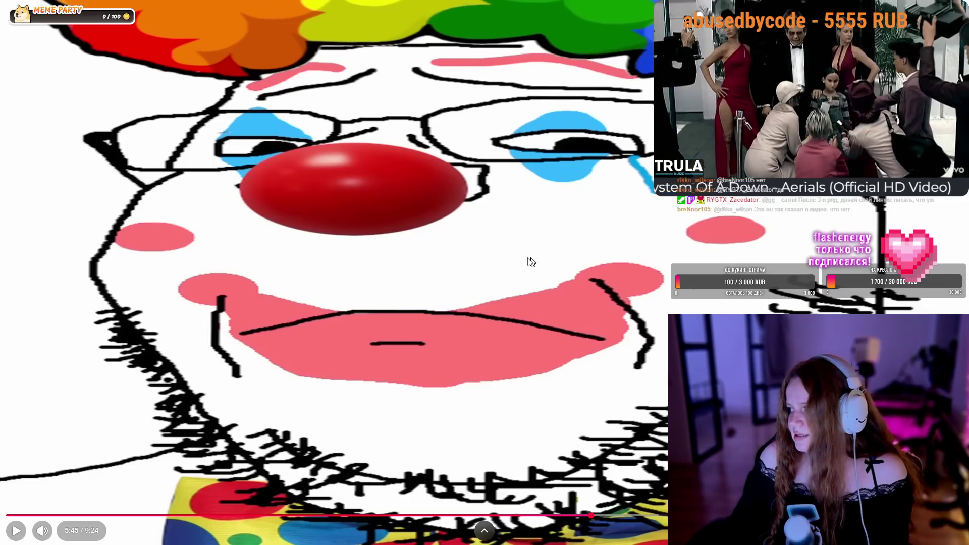
- Resume the Linux video, pause it at 6:52 of 9:24, and leave fullscreen
{"action": "left_click", "coordinate": [439, 271]}
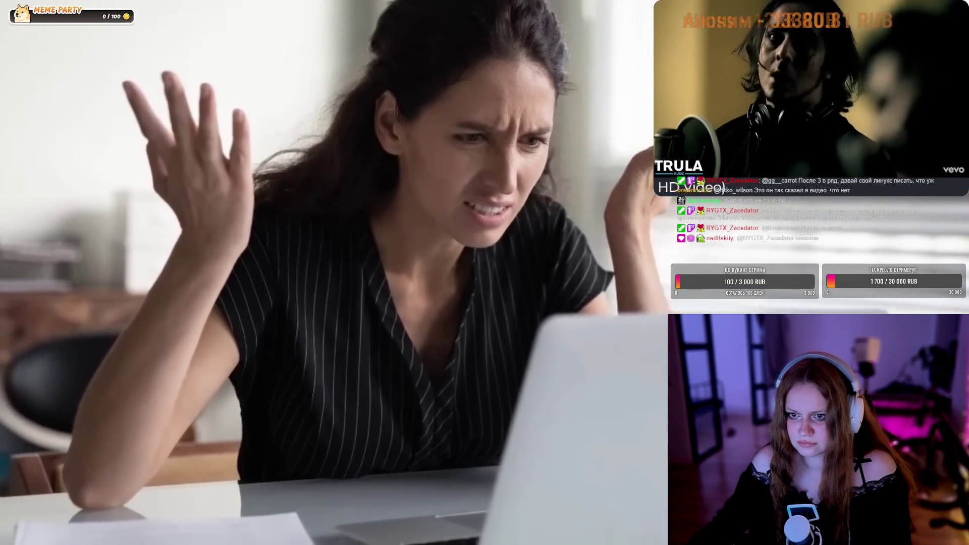
{"action": "mouse_move", "coordinate": [267, 319]}
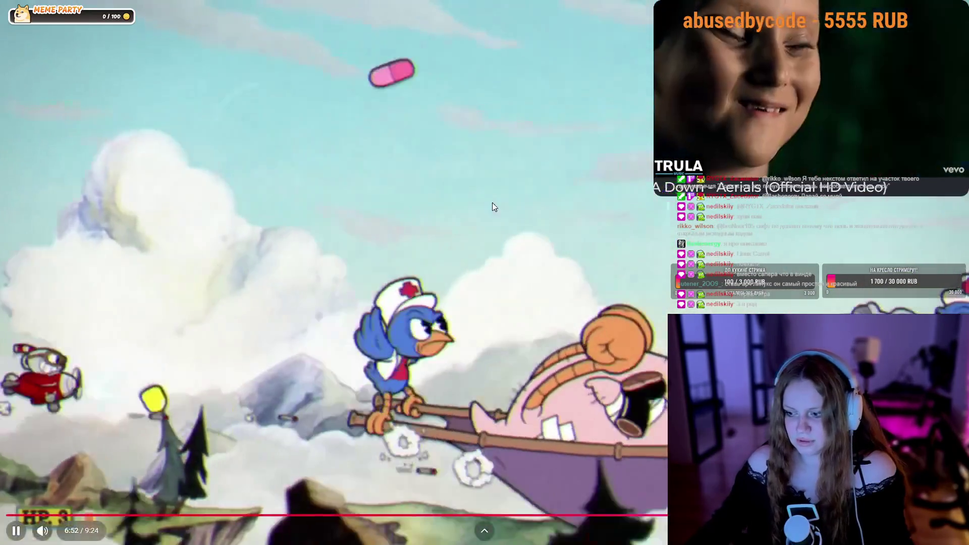
{"action": "left_click", "coordinate": [507, 229]}
{"action": "key", "text": "Escape"}
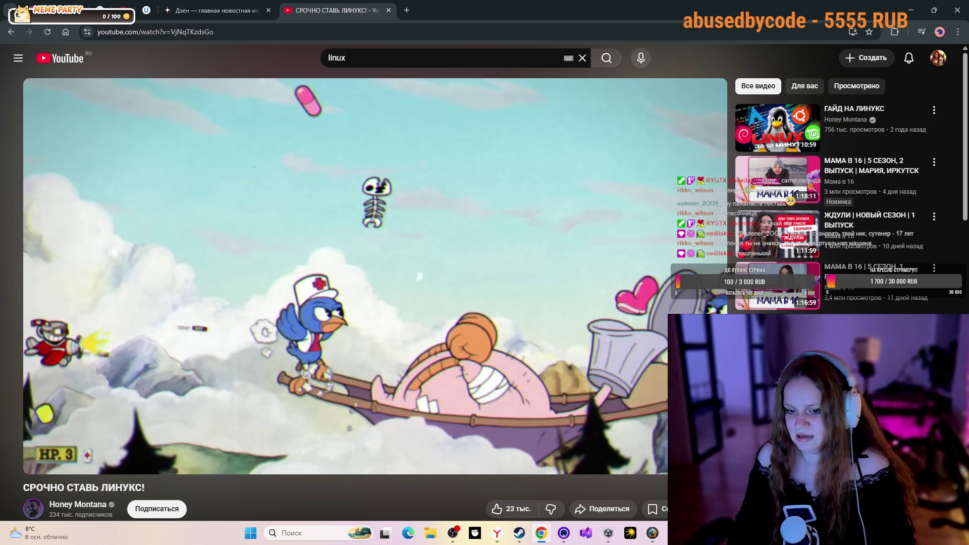
- Close the 'СРОЧНО СТАВЬ ЛИНУКС!' video tab so the Dzen news page shows
{"action": "mouse_move", "coordinate": [611, 217]}
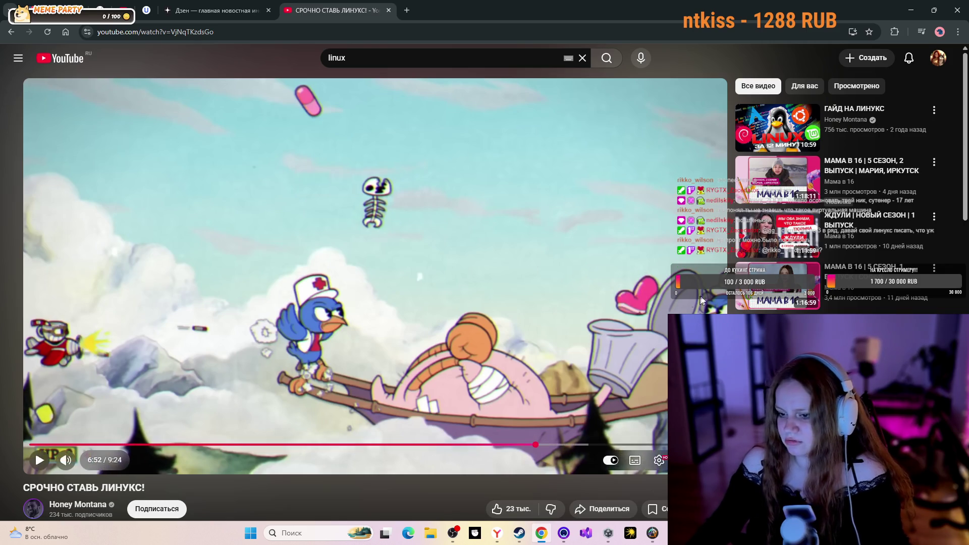
{"action": "left_click", "coordinate": [389, 10]}
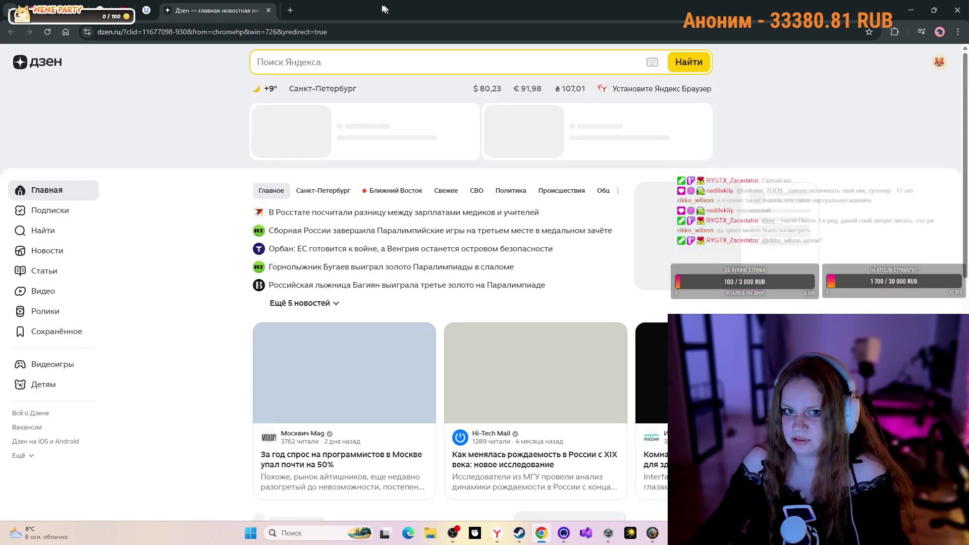
{"action": "key", "text": "ctrl+shift+t"}
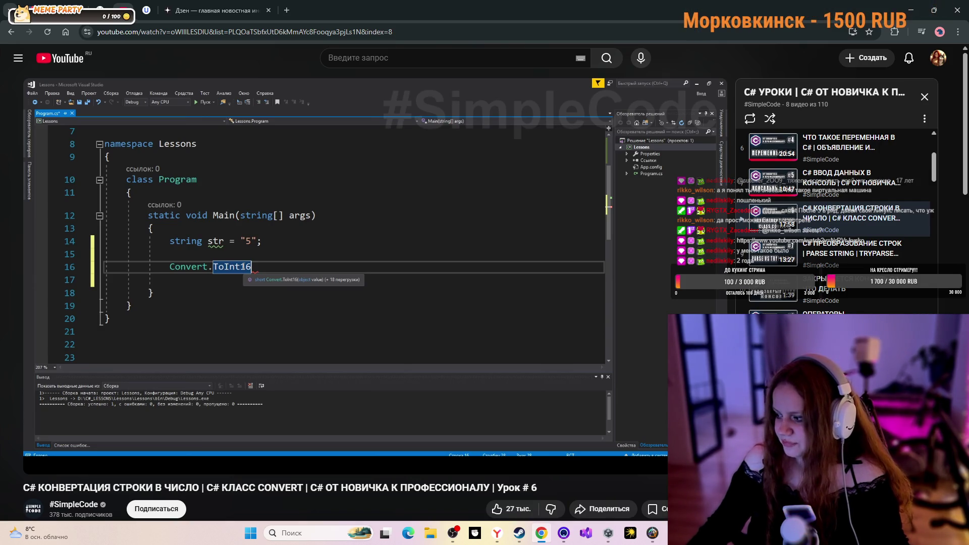
{"action": "key", "text": "alt+Tab"}
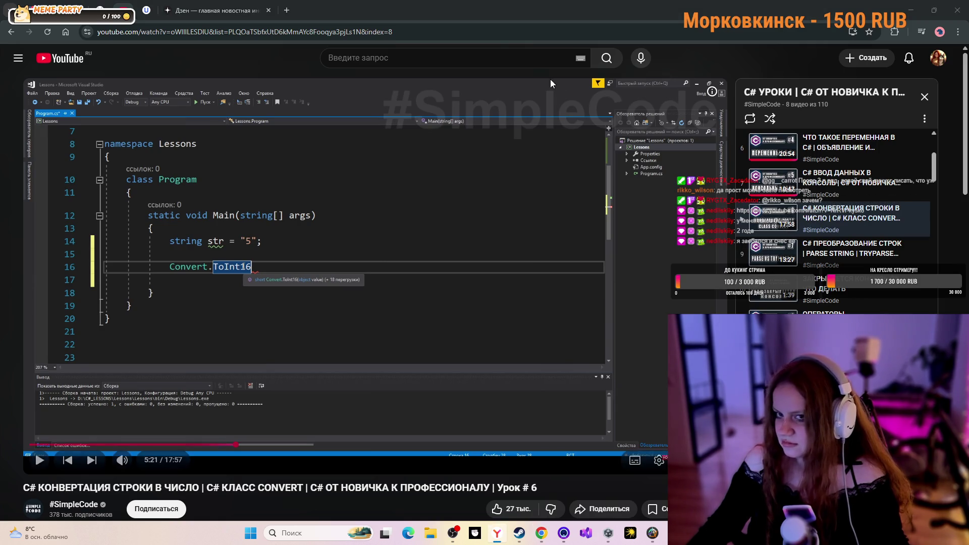
{"action": "left_click", "coordinate": [284, 11]}
{"action": "type", "text": "https://www.youtube.com/watch?v=NrRVr-kysko"}
{"action": "key", "text": "Return"}
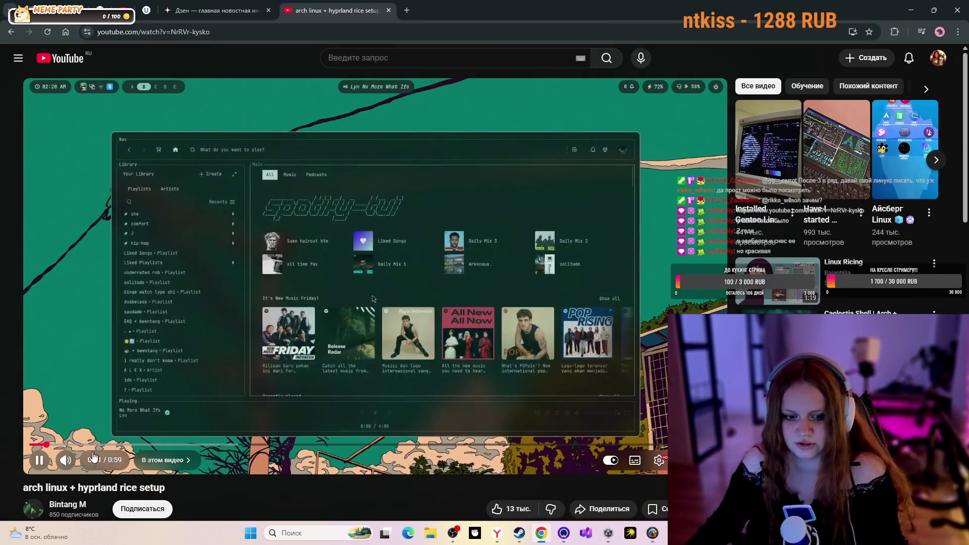
- Watch the rice setup video fullscreen until autoplay starts 'Hyprland Rice : When Aesthetics Meets Productivity'
{"action": "key", "text": "f"}
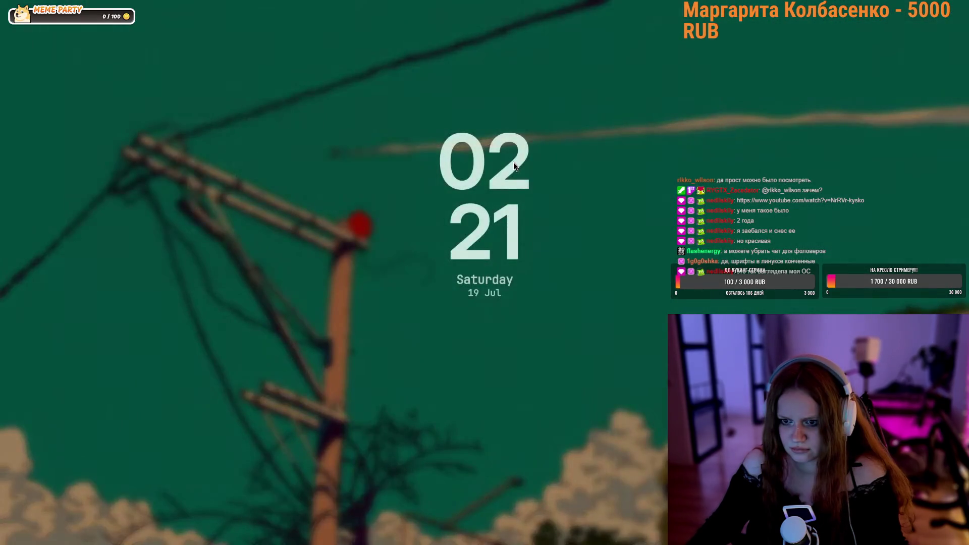
{"action": "mouse_move", "coordinate": [238, 469]}
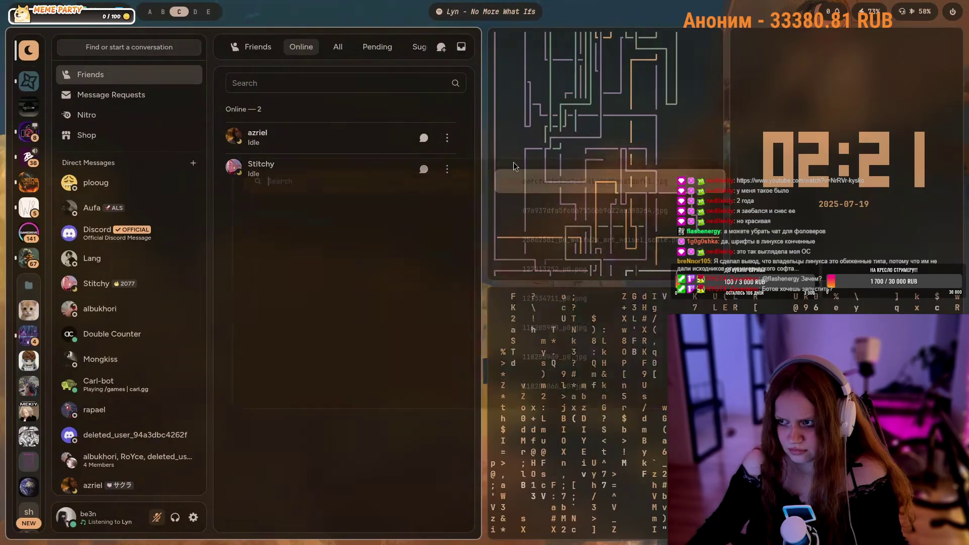
{"action": "key", "text": "Return"}
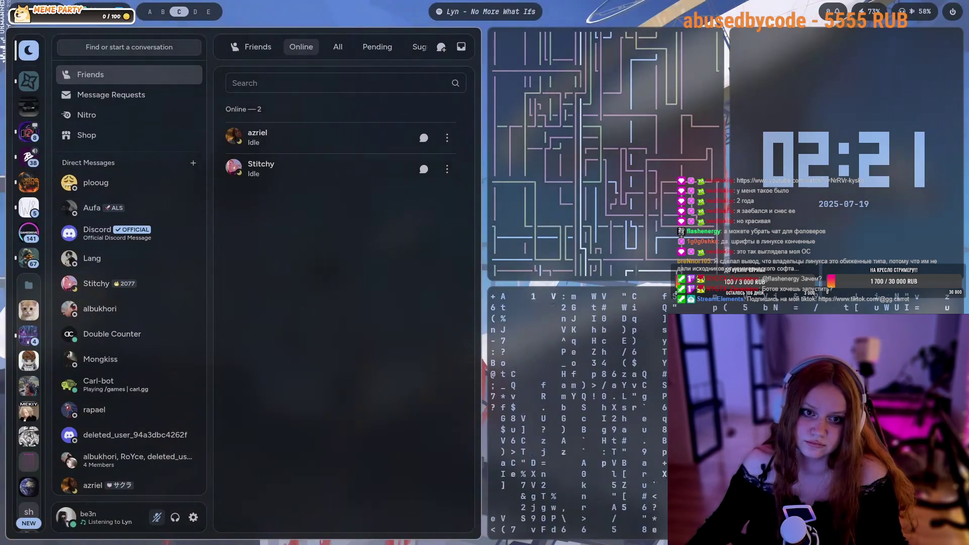
{"action": "key", "text": "super+w"}
{"action": "key", "text": "Down"}
{"action": "key", "text": "Down"}
{"action": "key", "text": "Down"}
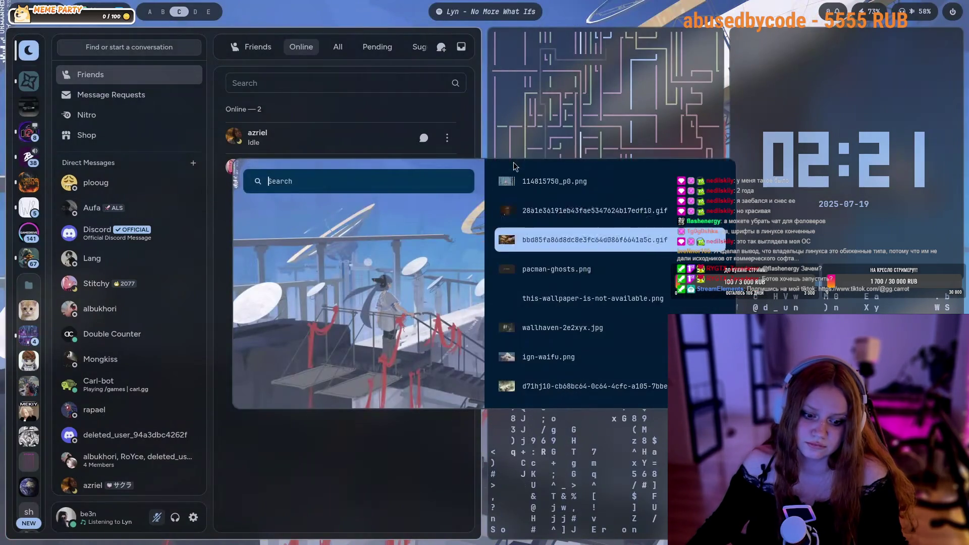
{"action": "key", "text": "Return"}
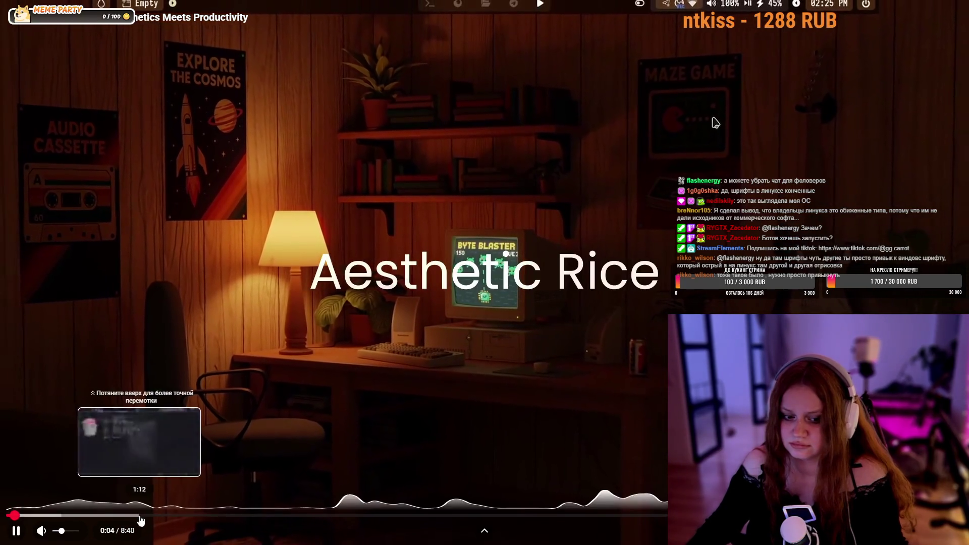
- Skip the Hyprland Rice video ahead, pause it at 2:21 of 8:40, and exit fullscreen
{"action": "left_click", "coordinate": [46, 515]}
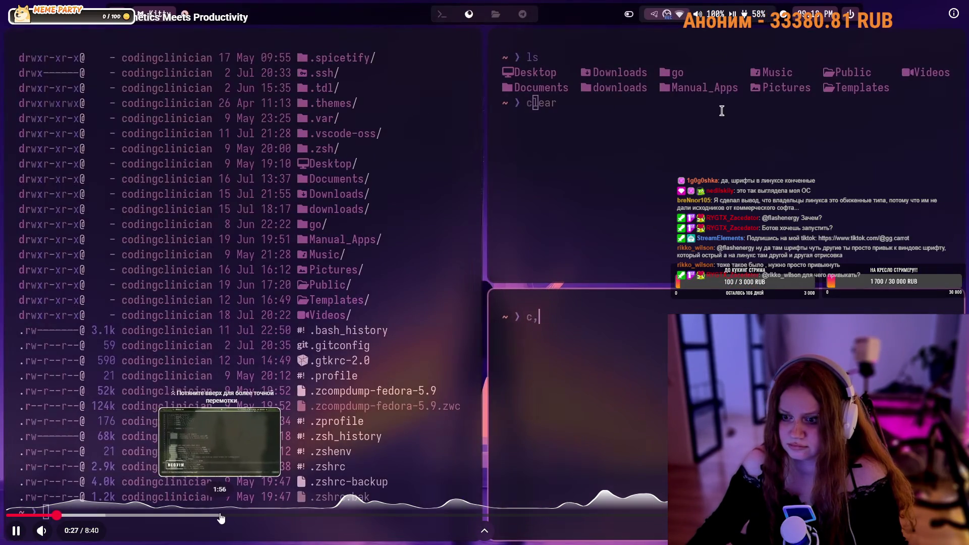
{"action": "left_click", "coordinate": [261, 516]}
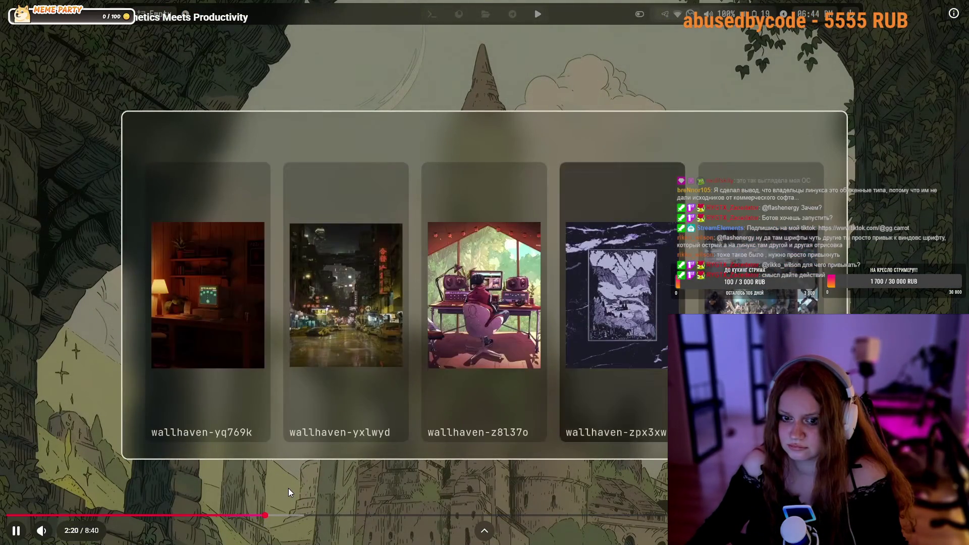
{"action": "left_click", "coordinate": [399, 278]}
{"action": "key", "text": "Escape"}
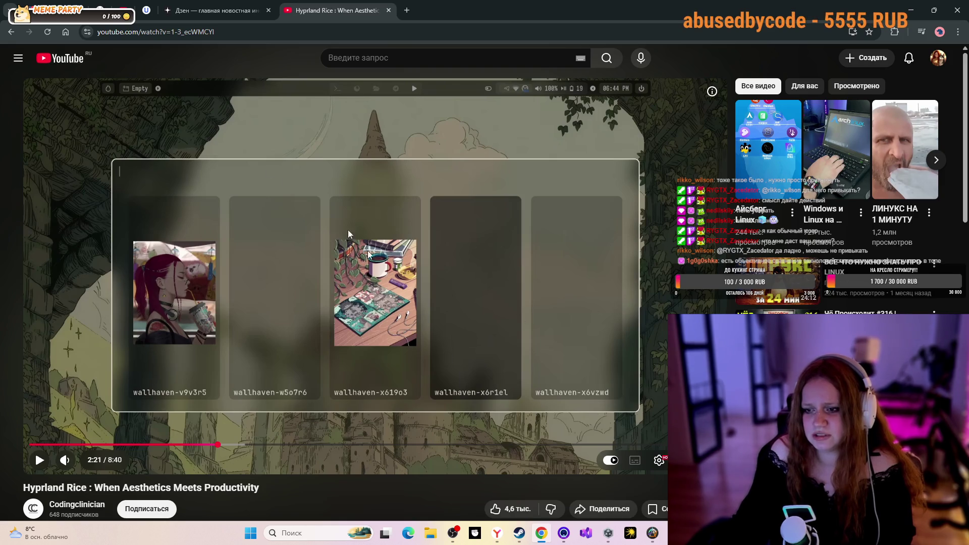
- Close the Hyprland Rice tab, minimize the browser, and select the desktop icons
{"action": "left_click", "coordinate": [389, 10]}
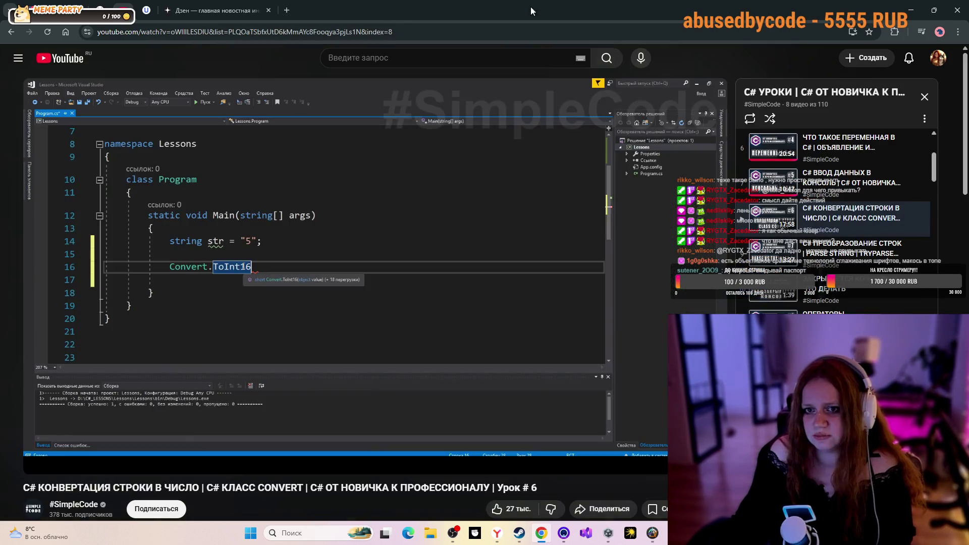
{"action": "left_click", "coordinate": [907, 13]}
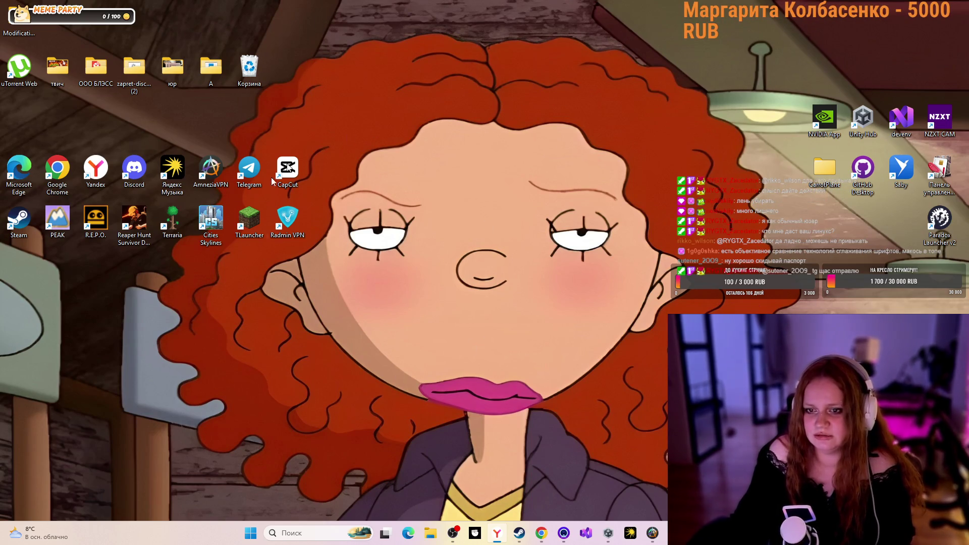
{"action": "left_click_drag", "start_coordinate": [1, 132], "coordinate": [403, 295]}
- Deselect the desktop icons and restore Chrome showing the Convert.ToInt16 lesson code
{"action": "left_click", "coordinate": [432, 292]}
{"action": "left_click", "coordinate": [549, 536]}
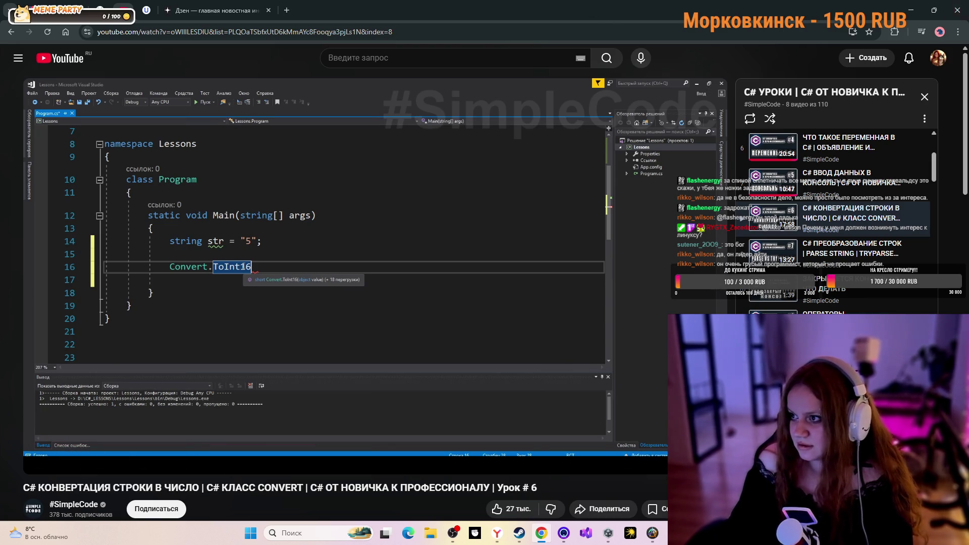
- Leave the C# Convert lesson paused and minimize the browser to the desktop
{"action": "key", "text": "alt+Tab"}
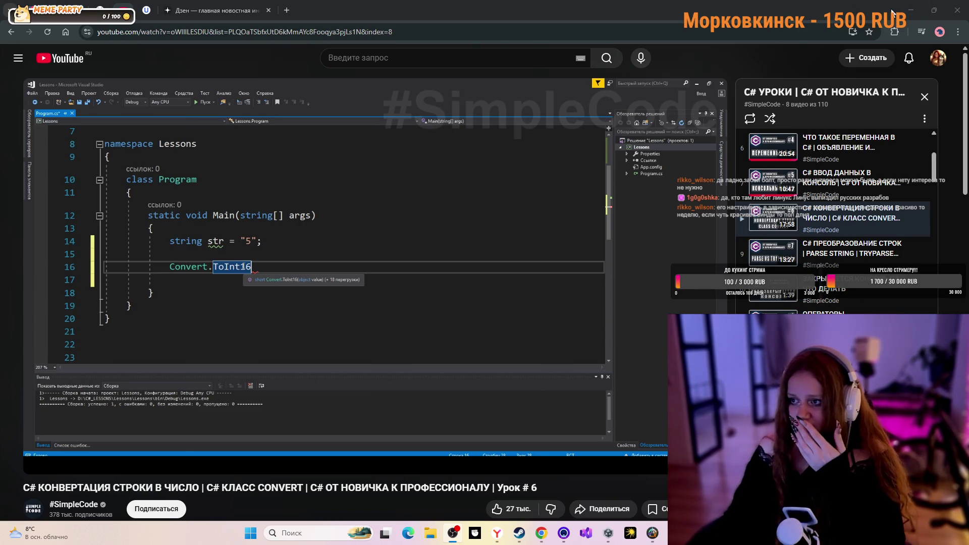
{"action": "left_click", "coordinate": [907, 11]}
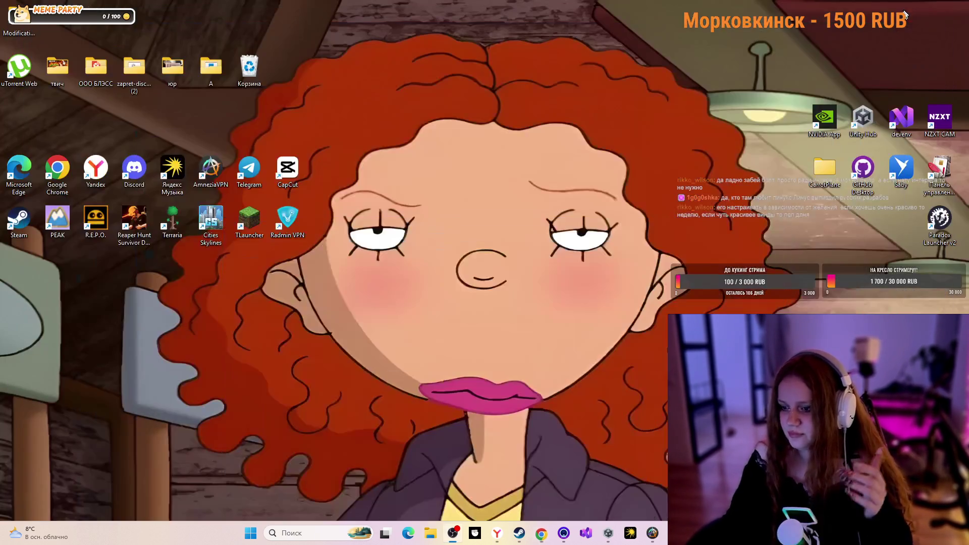
- Select and deselect both rows of desktop icons, then restore Chrome with the C# lesson
{"action": "mouse_move", "coordinate": [399, 320]}
{"action": "left_mouse_down"}
{"action": "mouse_move", "coordinate": [92, 149]}
{"action": "mouse_move", "coordinate": [10, 161]}
{"action": "left_mouse_up"}
{"action": "mouse_move", "coordinate": [390, 289]}
{"action": "left_mouse_down"}
{"action": "mouse_move", "coordinate": [8, 180]}
{"action": "mouse_move", "coordinate": [202, 172]}
{"action": "mouse_move", "coordinate": [483, 182]}
{"action": "mouse_move", "coordinate": [483, 151]}
{"action": "mouse_move", "coordinate": [404, 163]}
{"action": "mouse_move", "coordinate": [55, 165]}
{"action": "left_mouse_up"}
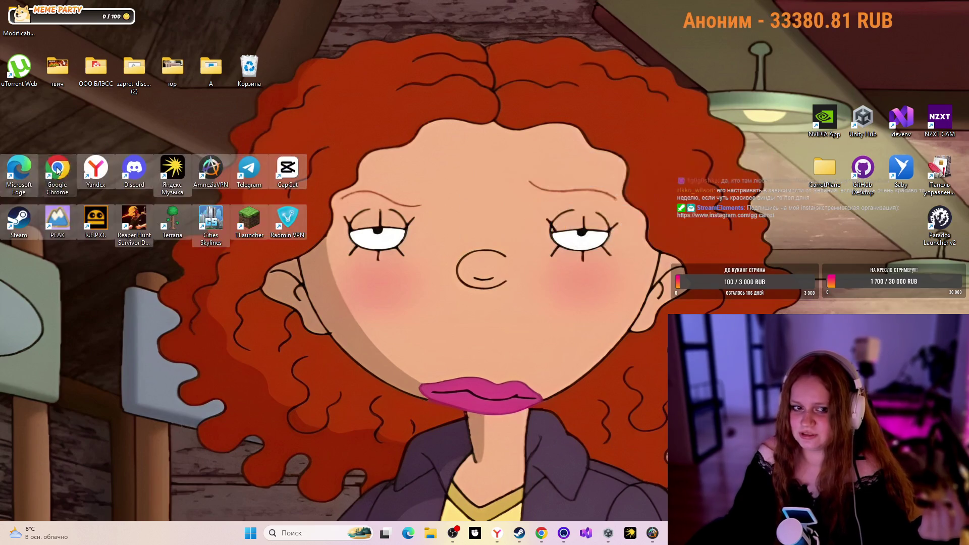
{"action": "left_click", "coordinate": [454, 165]}
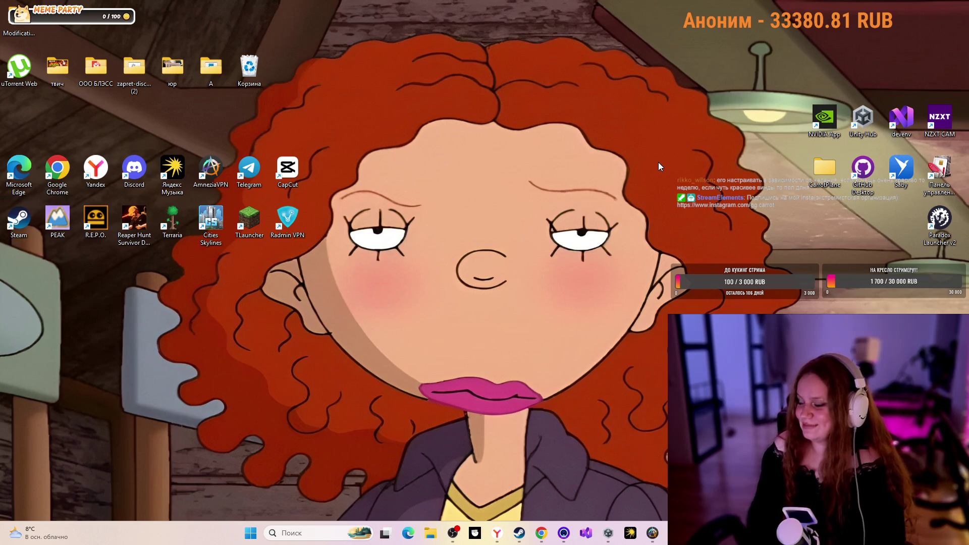
{"action": "left_click", "coordinate": [542, 533]}
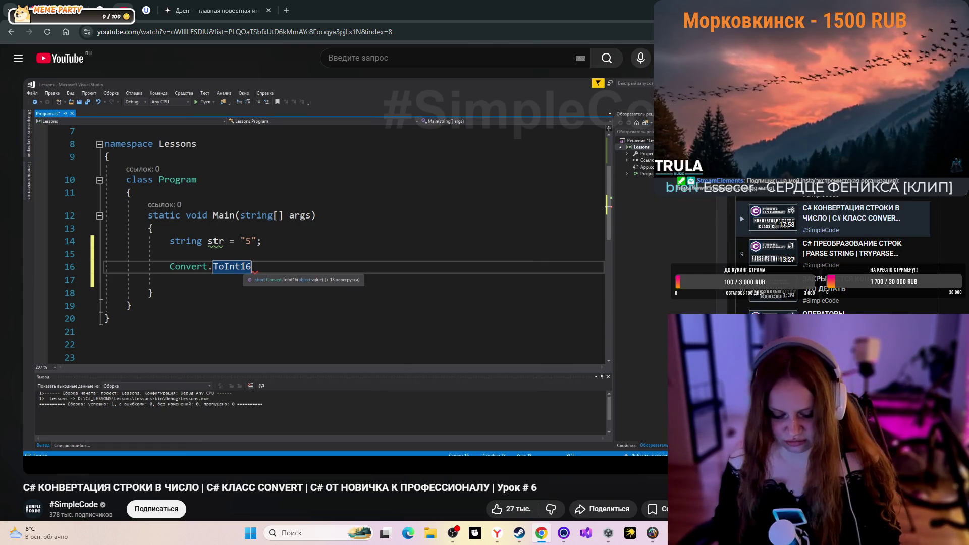
- Make the C# lesson fullscreen and pause it at 5:21 on the Convert.ToInt16 code
{"action": "key", "text": "f"}
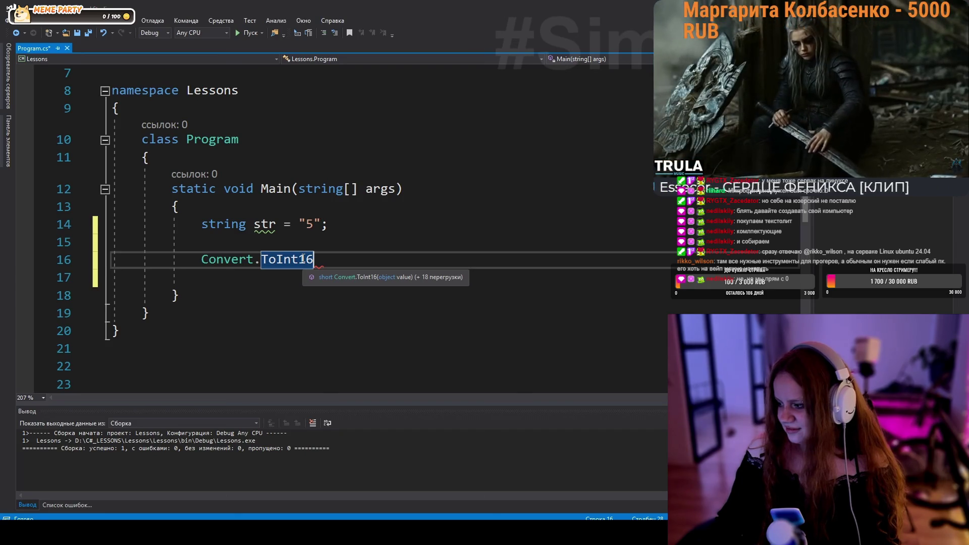
{"action": "left_click", "coordinate": [507, 335]}
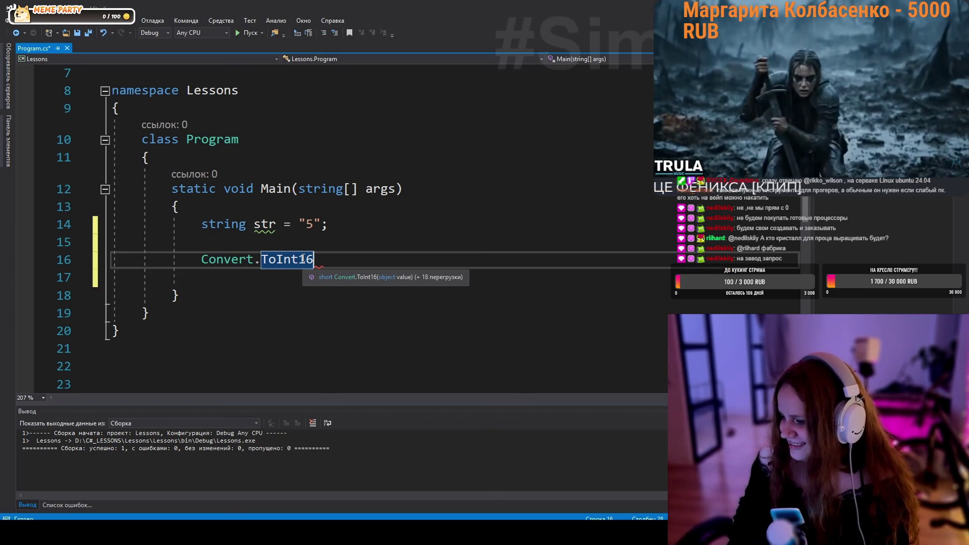
{"action": "mouse_move", "coordinate": [526, 299]}
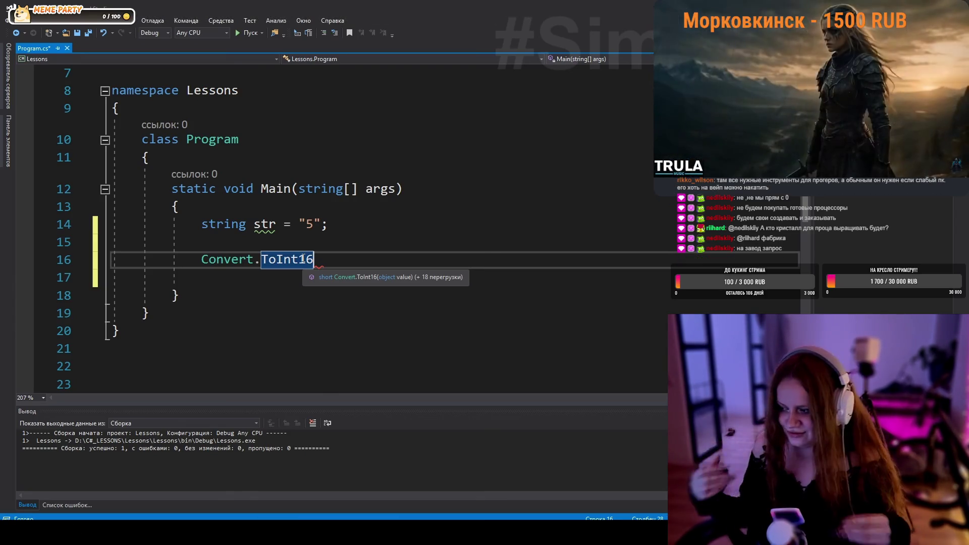
- Play the C# tutorial on, with a brief pause, until the debugger halts on int a = Convert.ToInt32(str)
{"action": "left_click", "coordinate": [470, 260]}
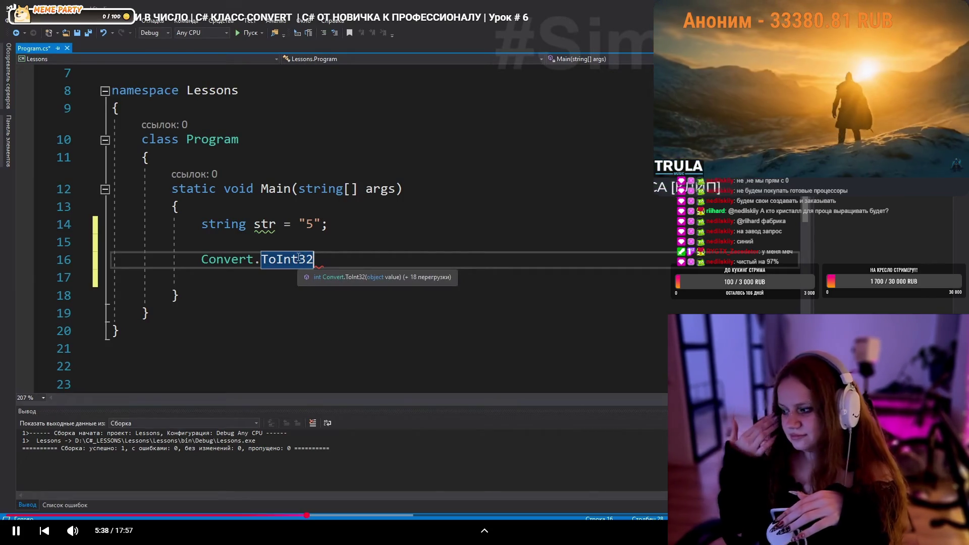
{"action": "left_click", "coordinate": [574, 340]}
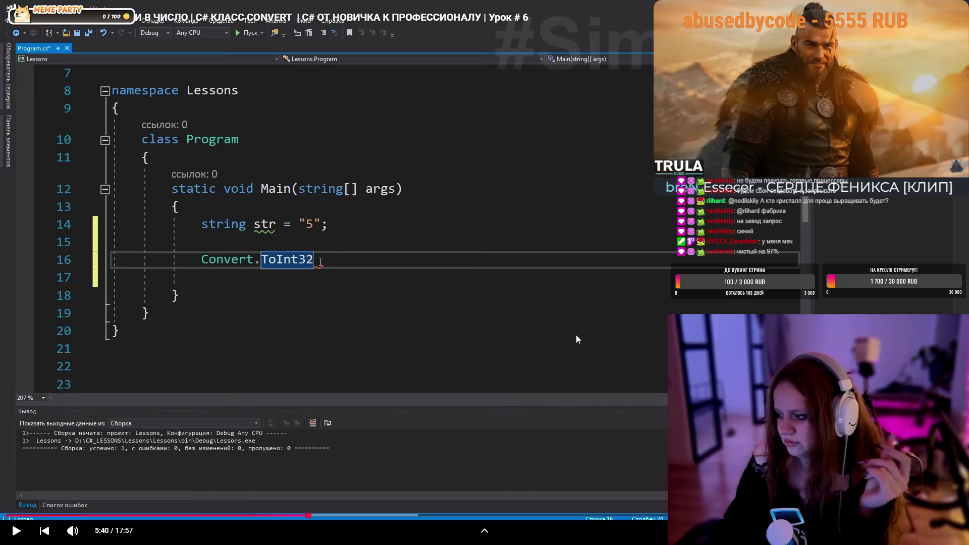
{"action": "left_click", "coordinate": [576, 333]}
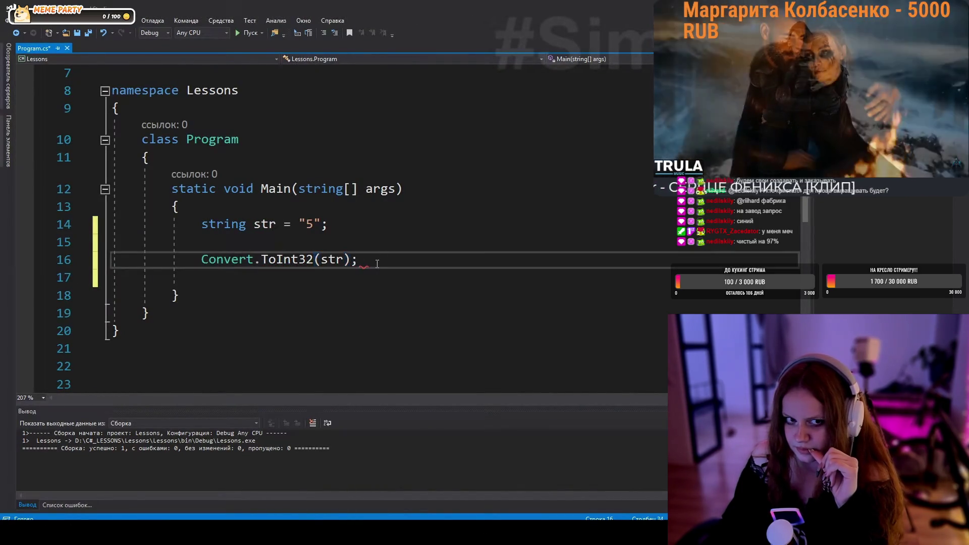
{"action": "mouse_move", "coordinate": [572, 332]}
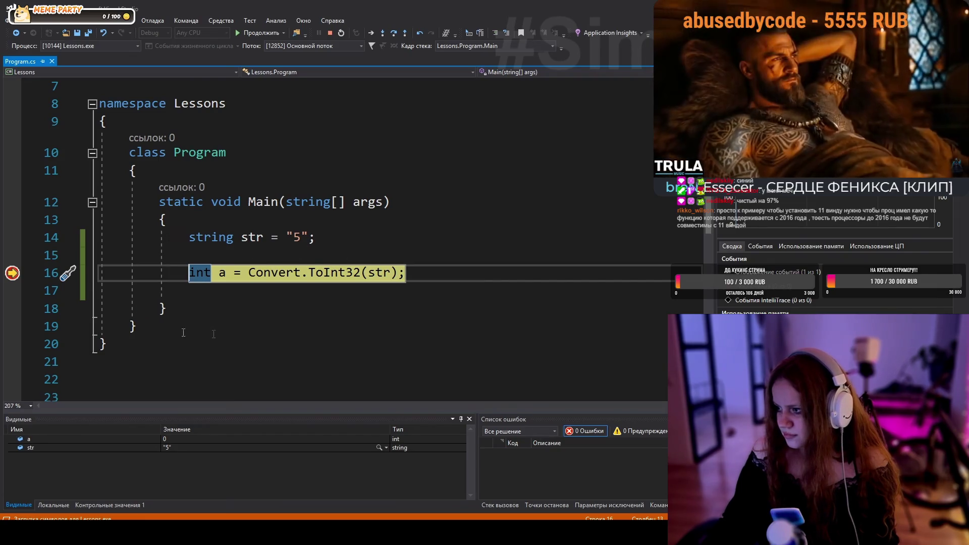
{"action": "type", "text": "int a ="}
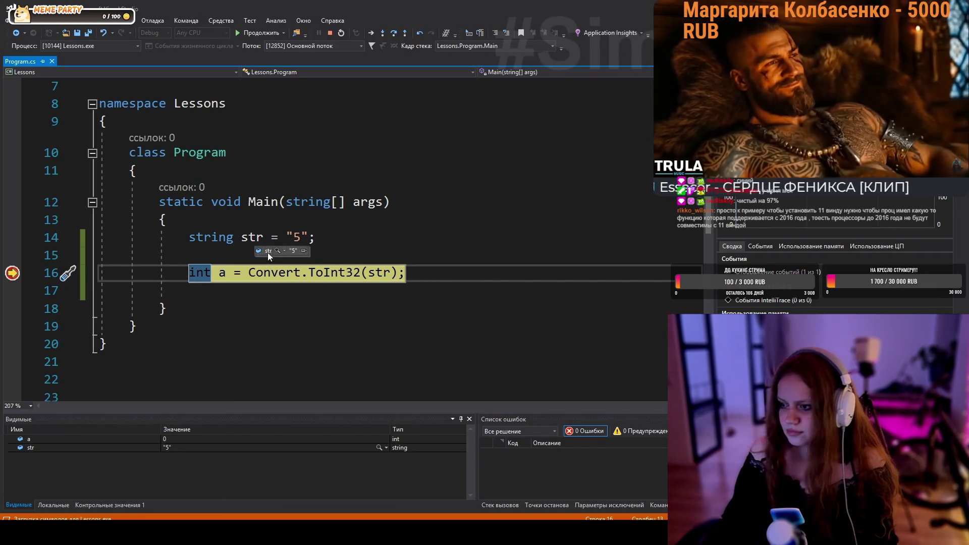
{"action": "left_click", "coordinate": [304, 251]}
- Let the tutorial's debugger step past Convert.ToInt32 until a holds 5, then pause the video
{"action": "left_click_drag", "start_coordinate": [393, 252], "coordinate": [393, 235]}
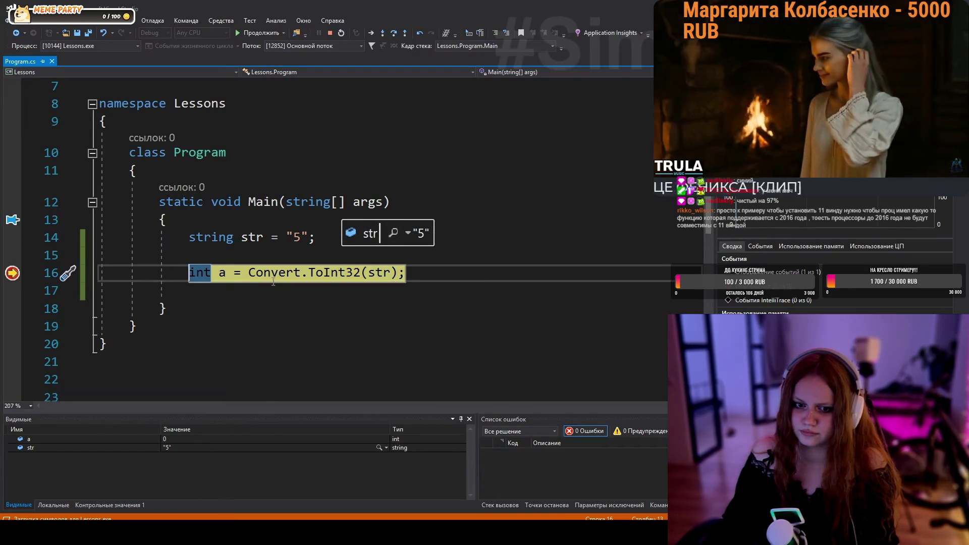
{"action": "left_click_drag", "start_coordinate": [249, 272], "coordinate": [365, 273]}
{"action": "key", "text": "End"}
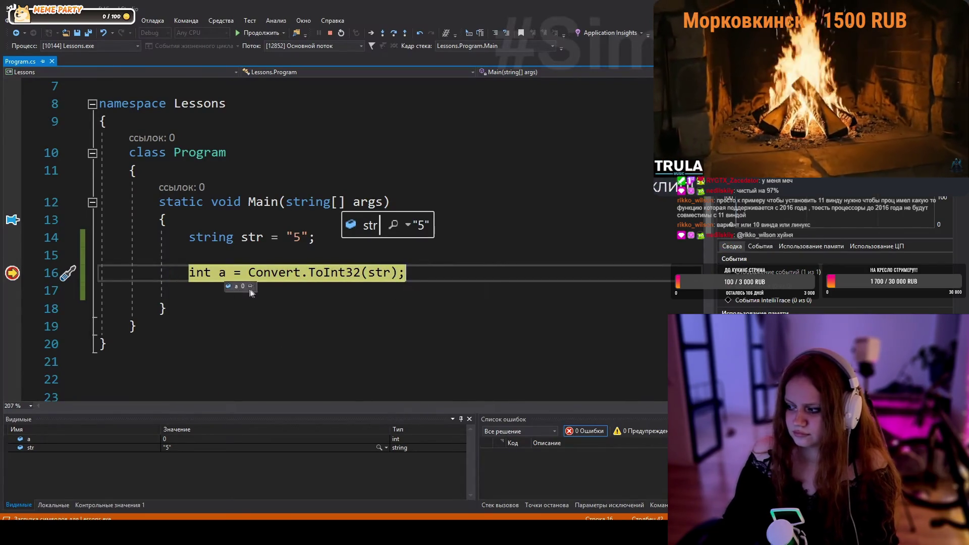
{"action": "left_click", "coordinate": [258, 288]}
{"action": "left_click_drag", "start_coordinate": [430, 278], "coordinate": [433, 258]}
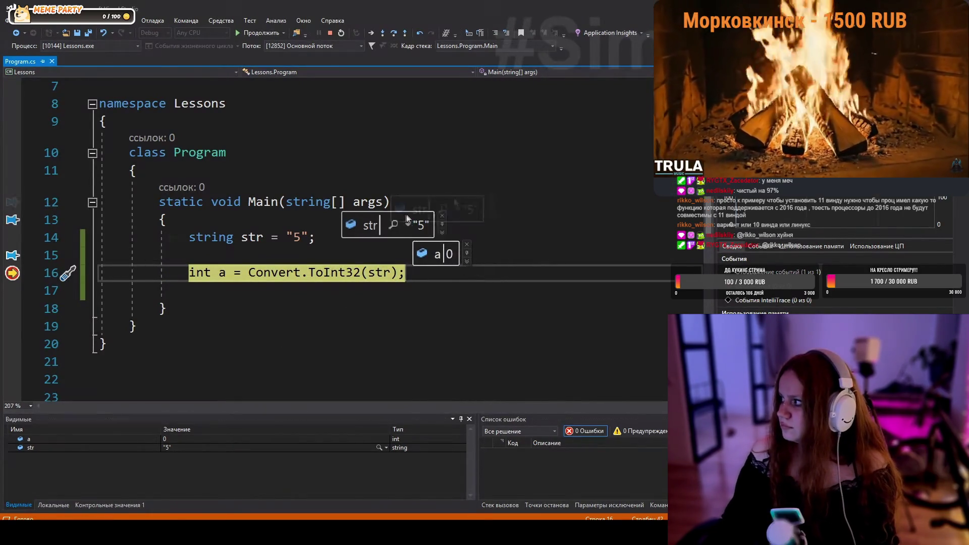
{"action": "left_click_drag", "start_coordinate": [363, 224], "coordinate": [401, 209]}
{"action": "left_click_drag", "start_coordinate": [437, 248], "coordinate": [403, 238]}
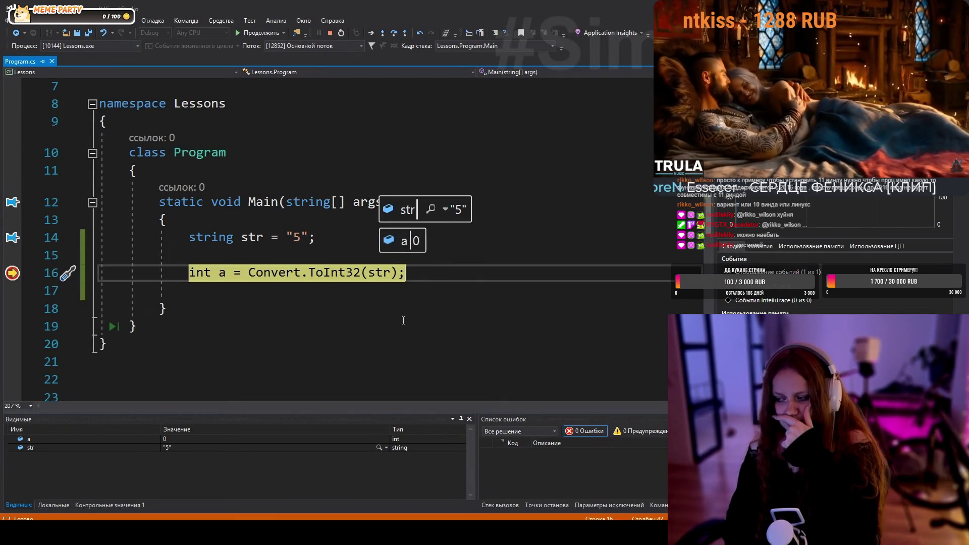
{"action": "key", "text": "F10"}
{"action": "double_click", "coordinate": [275, 273]}
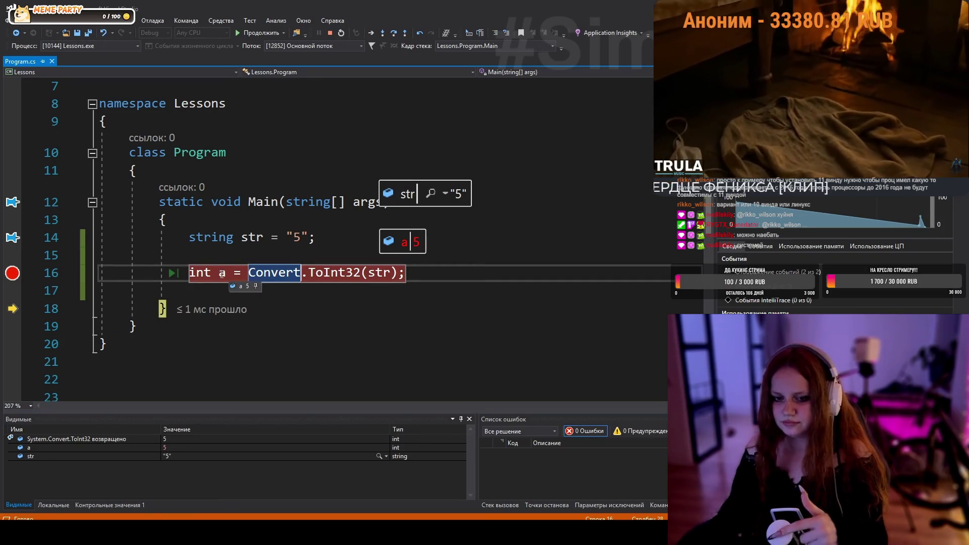
{"action": "left_click", "coordinate": [806, 243]}
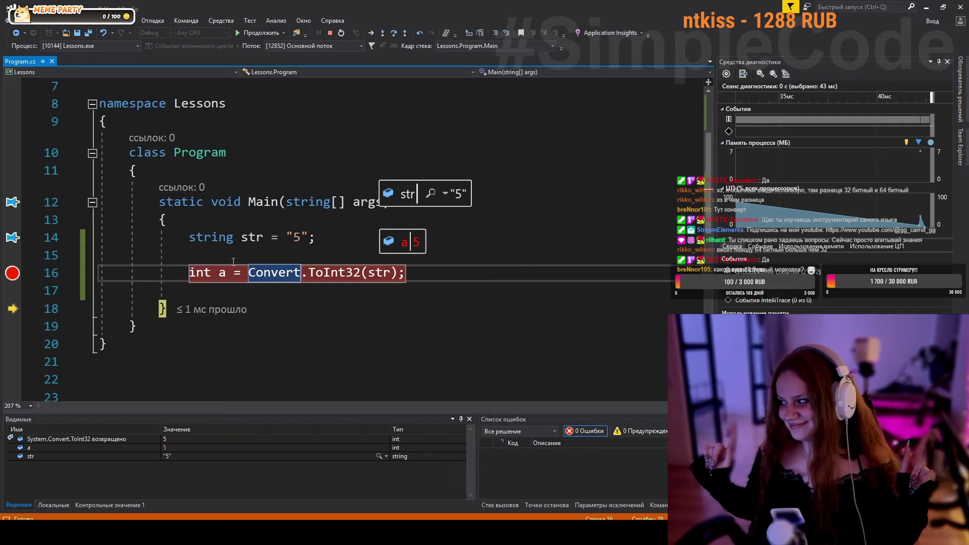
{"action": "mouse_move", "coordinate": [849, 254]}
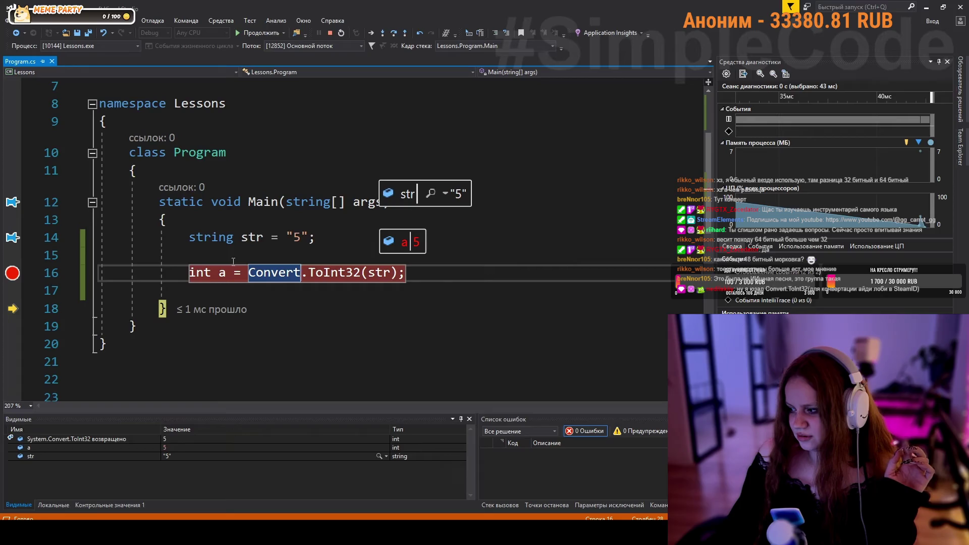
{"action": "mouse_move", "coordinate": [548, 205]}
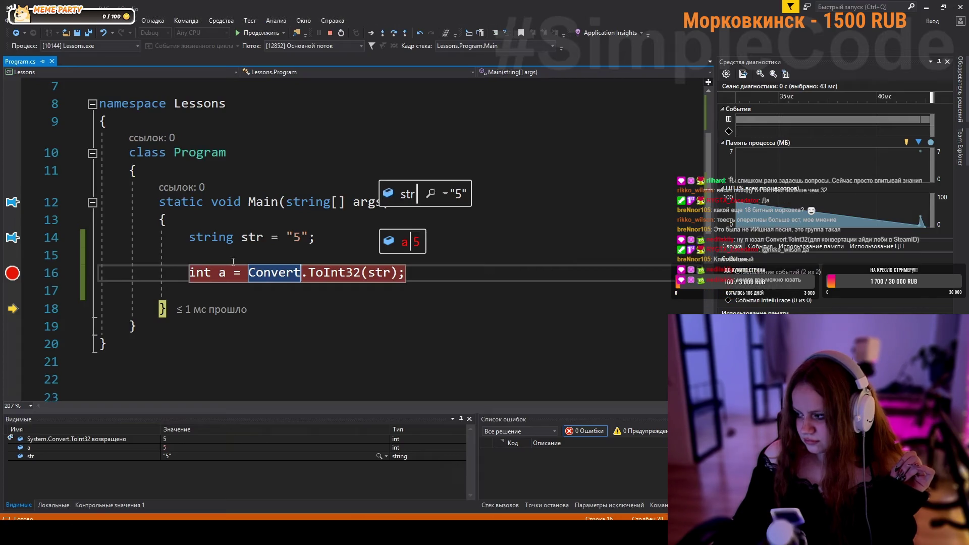
{"action": "mouse_move", "coordinate": [410, 243]}
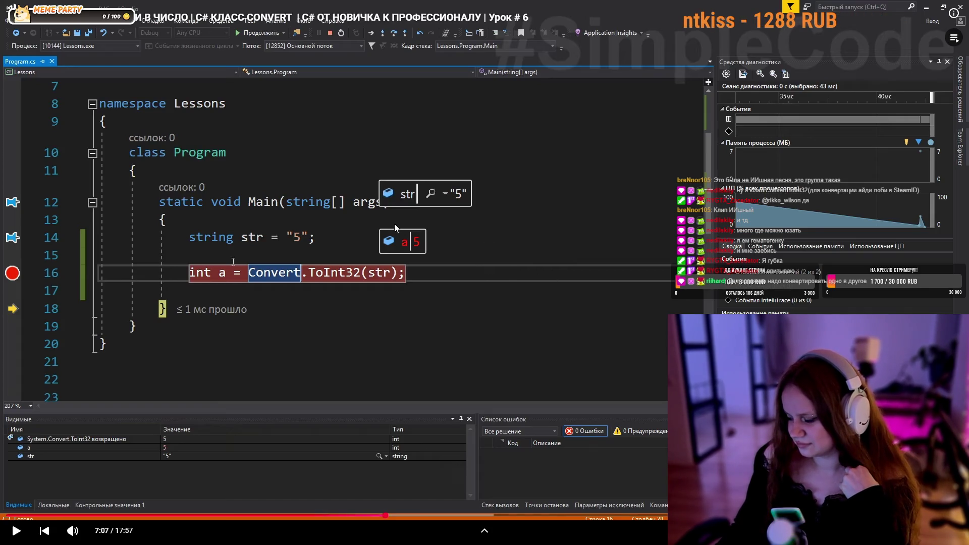
- Play the tutorial a few seconds, pause it at 7:13, then resume playback
{"action": "left_click", "coordinate": [394, 223]}
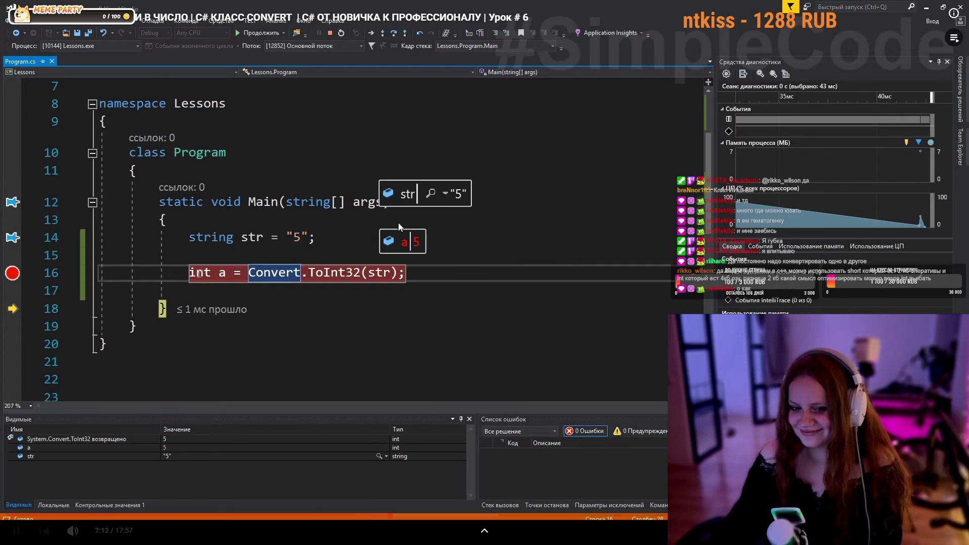
{"action": "left_click", "coordinate": [389, 214]}
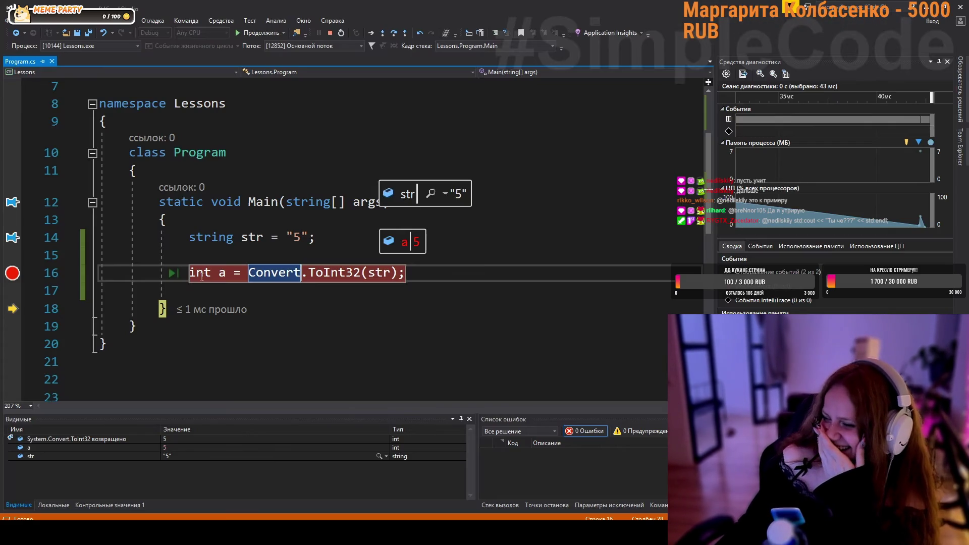
{"action": "mouse_move", "coordinate": [538, 200]}
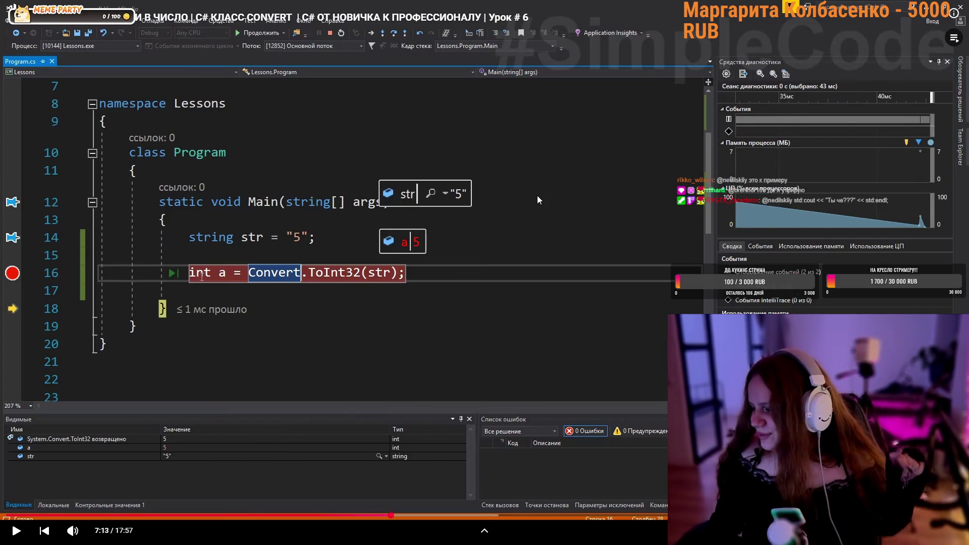
{"action": "left_click", "coordinate": [528, 219]}
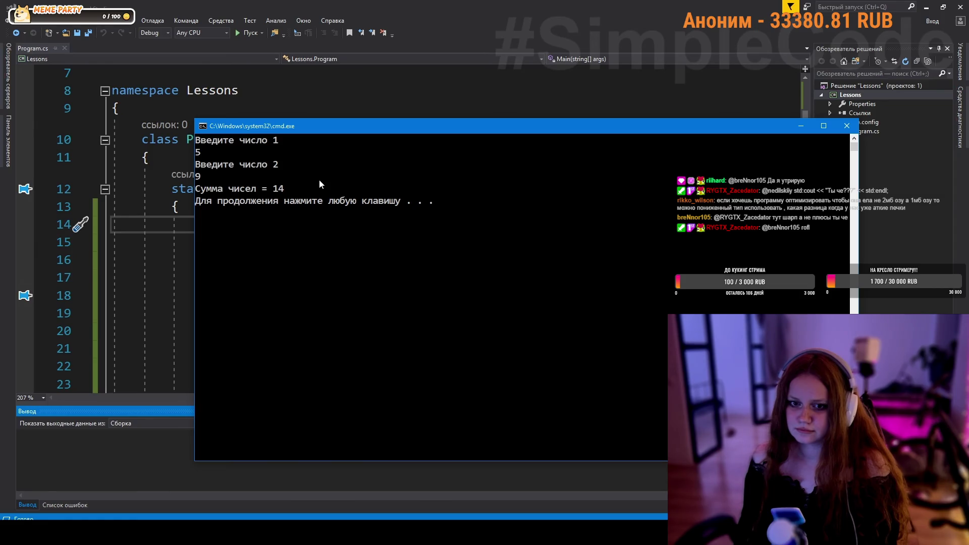
- Keep the tutorial playing until its console program adds 5 and 9, printing Сумма чисел = 14
{"action": "key", "text": "Return"}
{"action": "left_click", "coordinate": [419, 261]}
{"action": "scroll", "coordinate": [419, 260], "scroll_direction": "down", "scroll_amount": 2}
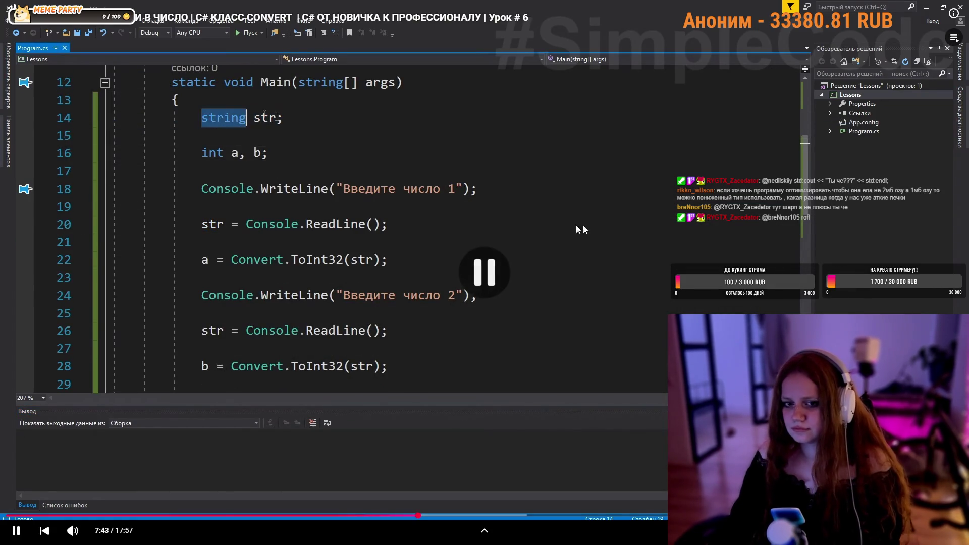
- Pause the tutorial at 7:43 on the string str and int a, b declarations, then resume it
{"action": "left_click", "coordinate": [635, 238]}
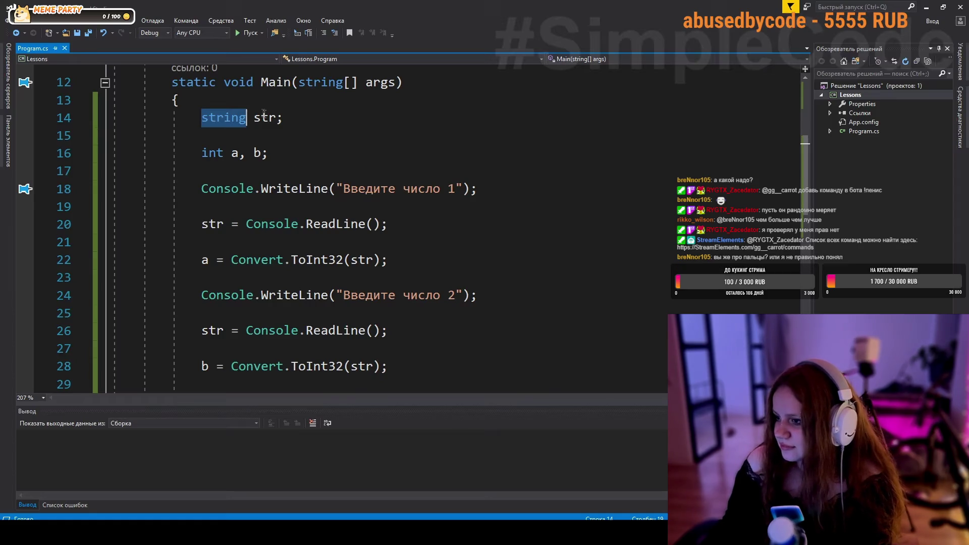
{"action": "left_click", "coordinate": [376, 275]}
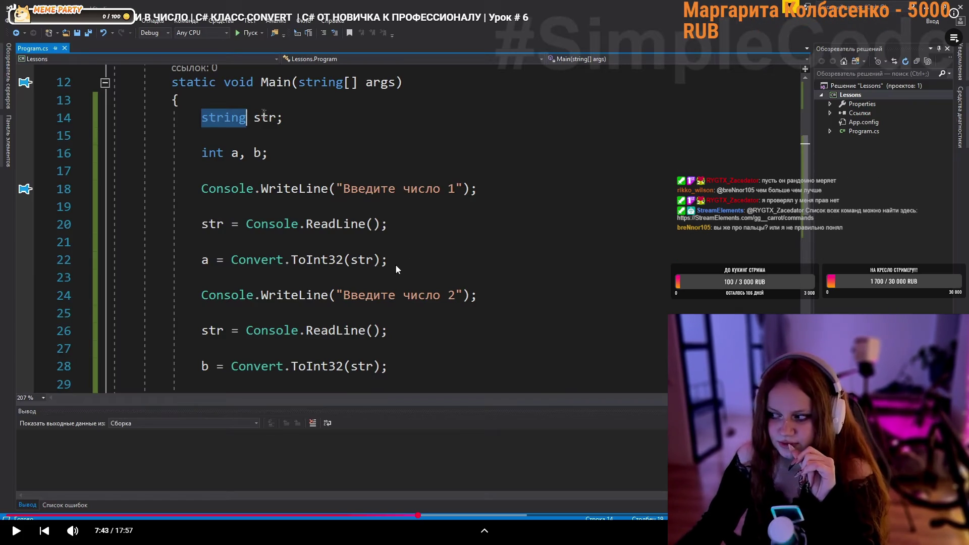
{"action": "left_click", "coordinate": [405, 262]}
- Briefly pause the tutorial on the two Convert.ToInt32 inputs, then resume it toward the sum code
{"action": "left_click", "coordinate": [428, 257]}
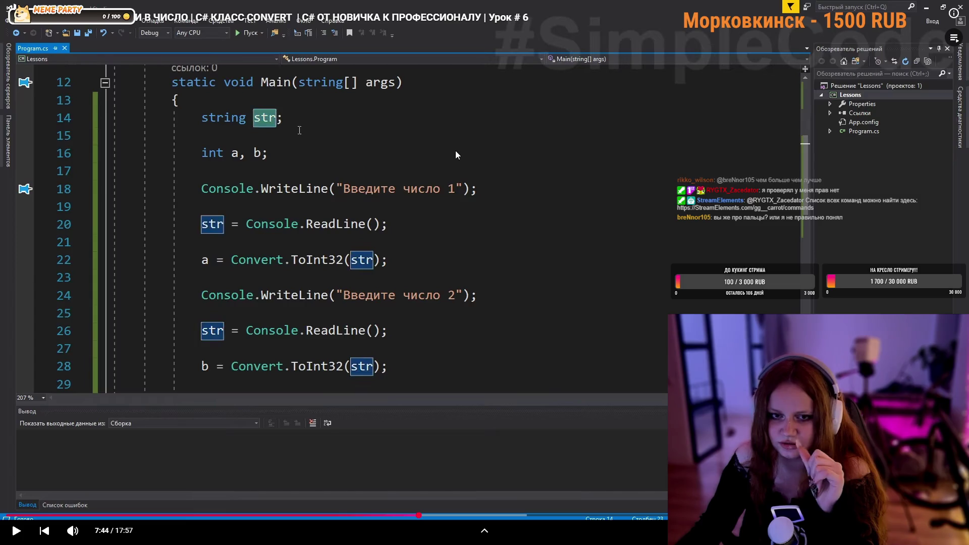
{"action": "left_click", "coordinate": [456, 368]}
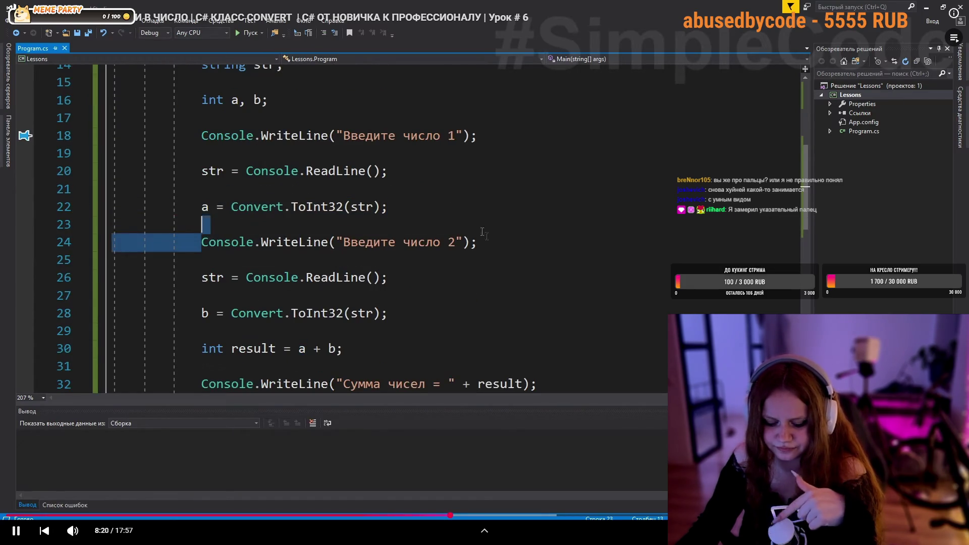
{"action": "left_click", "coordinate": [431, 349]}
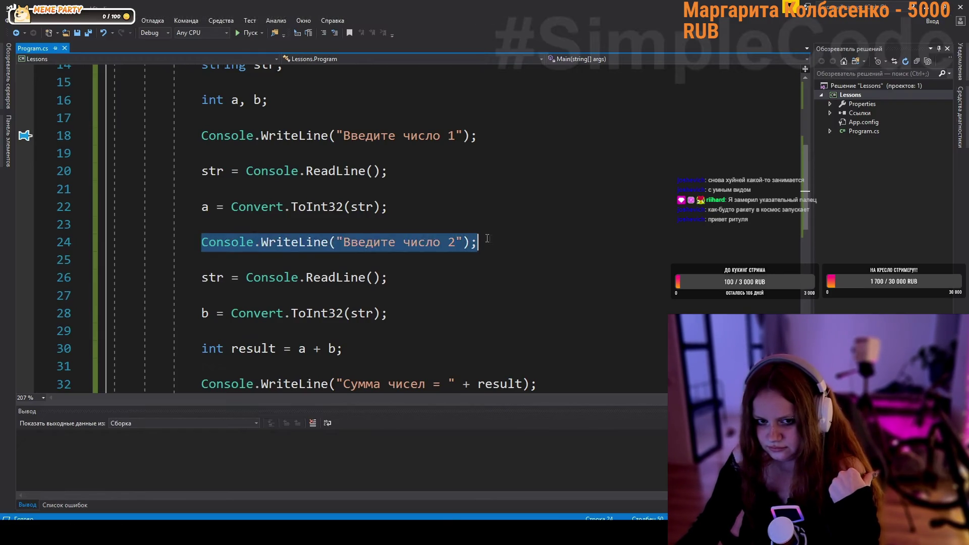
{"action": "mouse_move", "coordinate": [428, 350]}
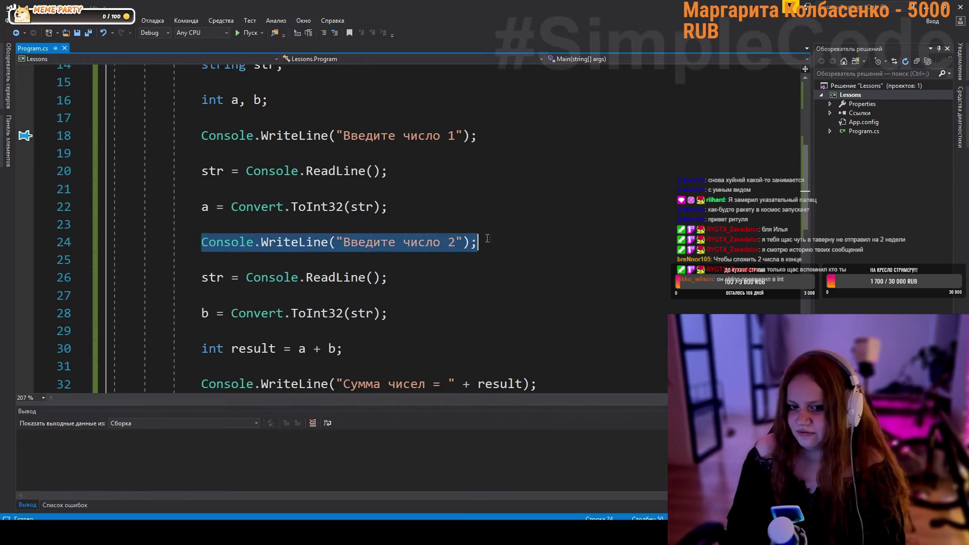
{"action": "mouse_move", "coordinate": [280, 254]}
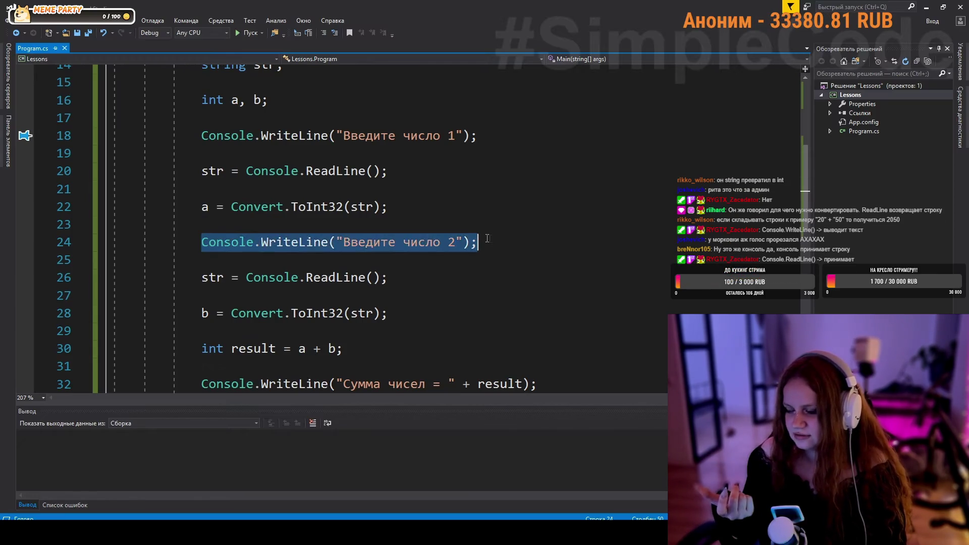
{"action": "left_click", "coordinate": [356, 280]}
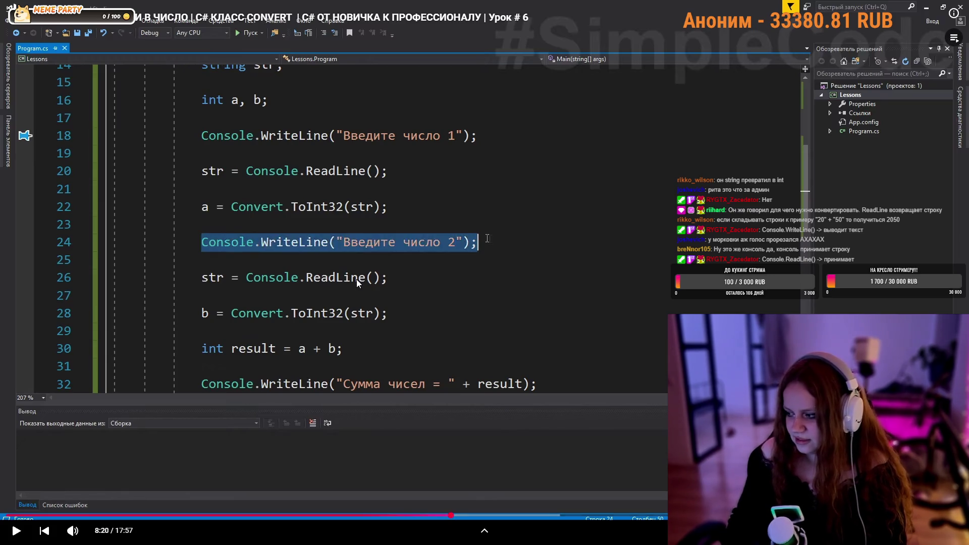
- Play the tutorial from 8:20, pause it again, and close the Twitch clip window
{"action": "left_click", "coordinate": [357, 280]}
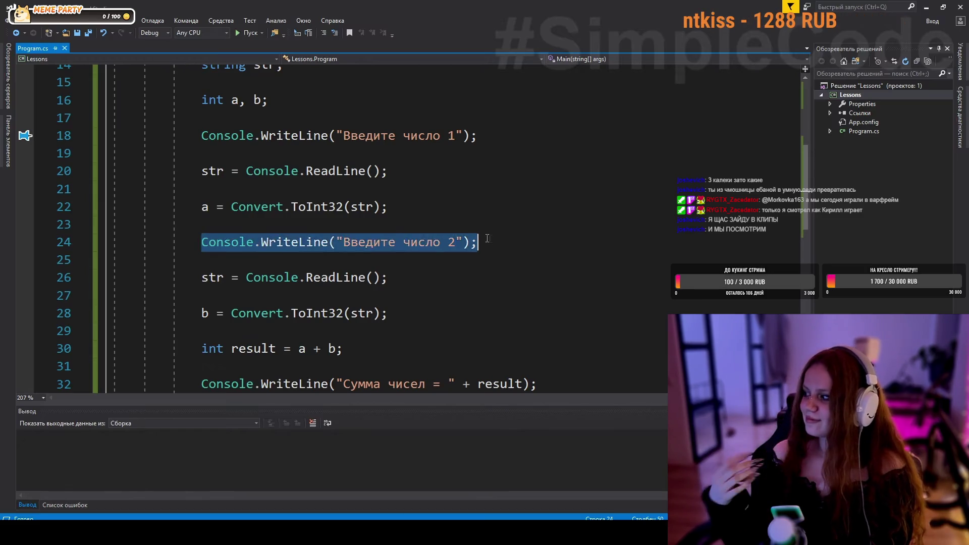
{"action": "mouse_move", "coordinate": [866, 311]}
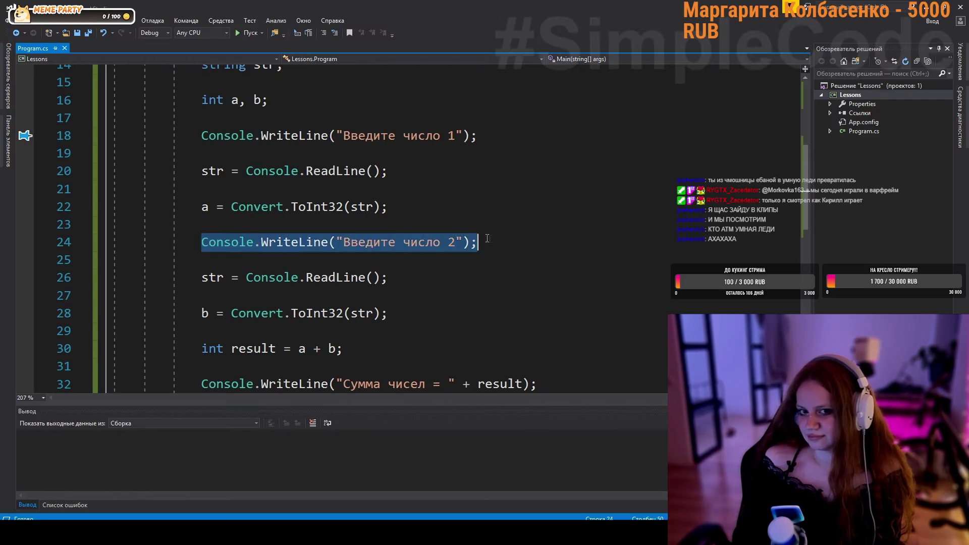
{"action": "left_click", "coordinate": [788, 275]}
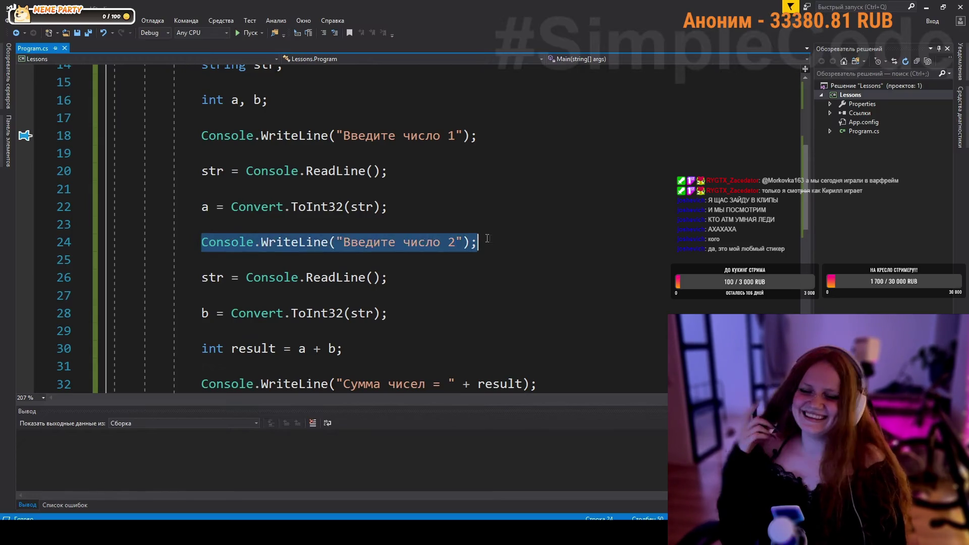
{"action": "left_click", "coordinate": [644, 245]}
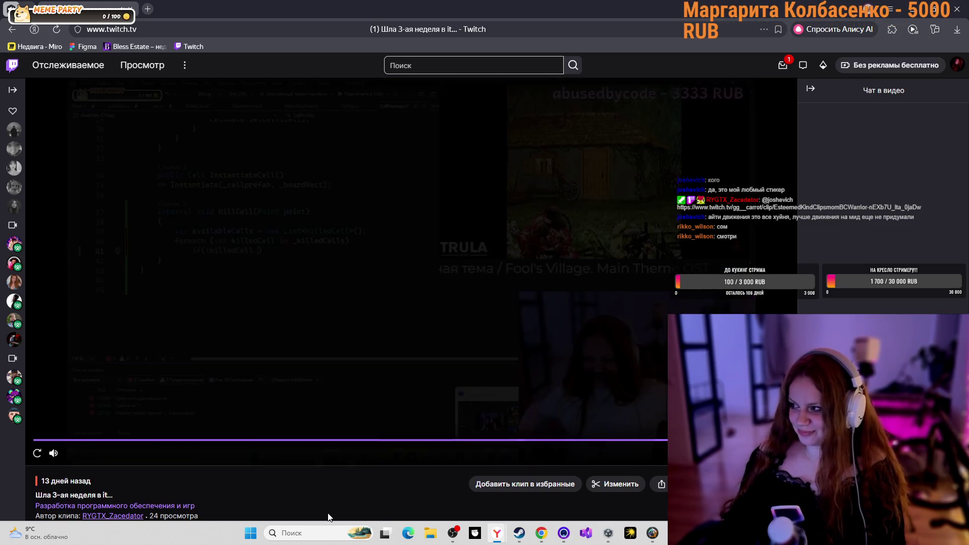
{"action": "left_click", "coordinate": [966, 8]}
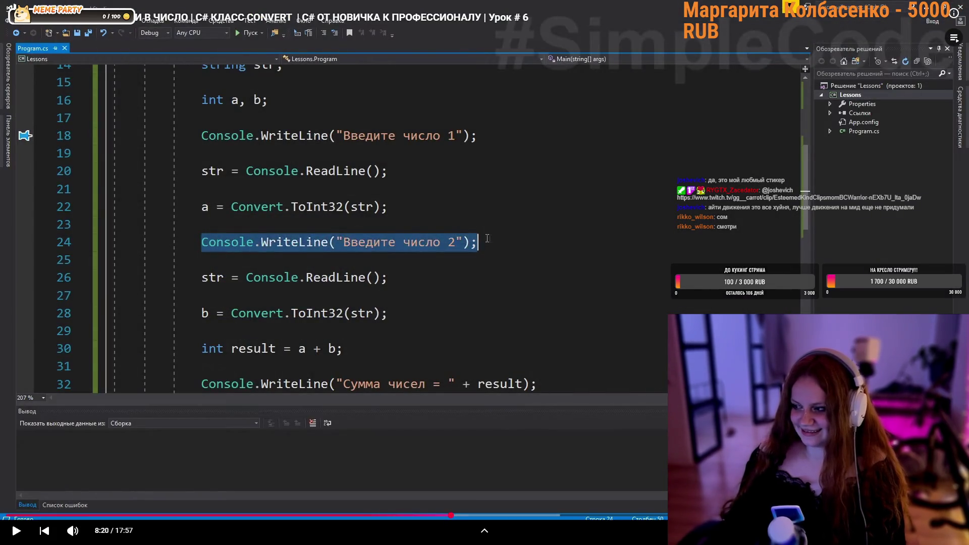
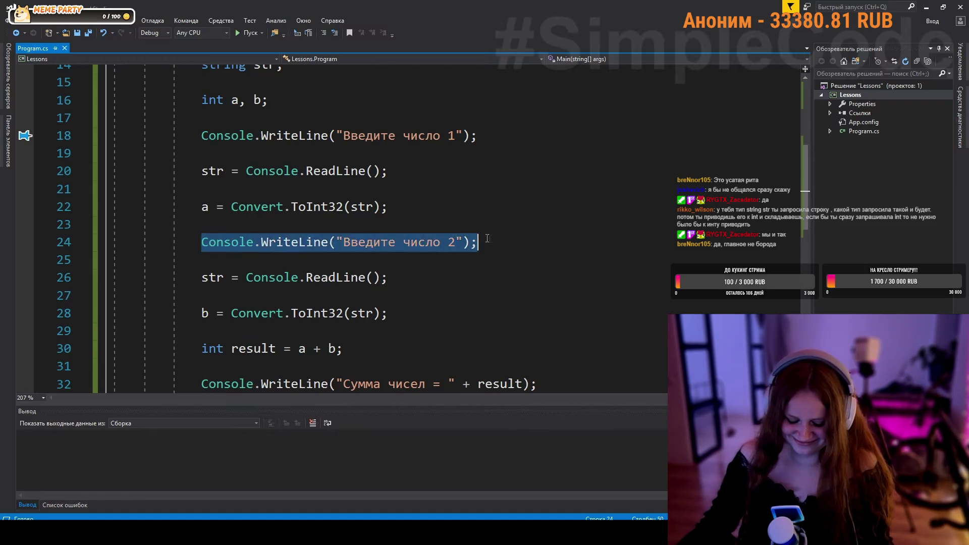
- Pause the lesson video, rewind ten seconds and resume playback
{"action": "mouse_move", "coordinate": [580, 281]}
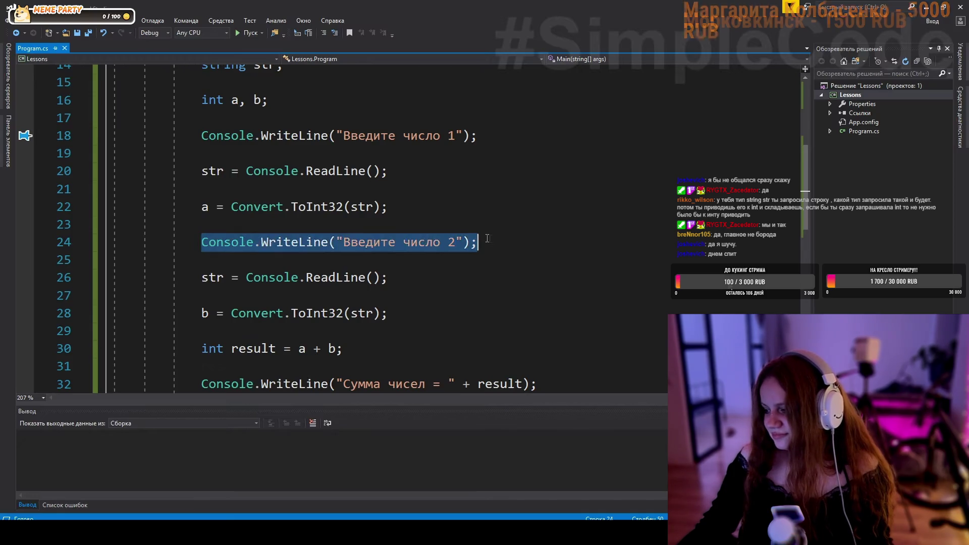
{"action": "key", "text": "space"}
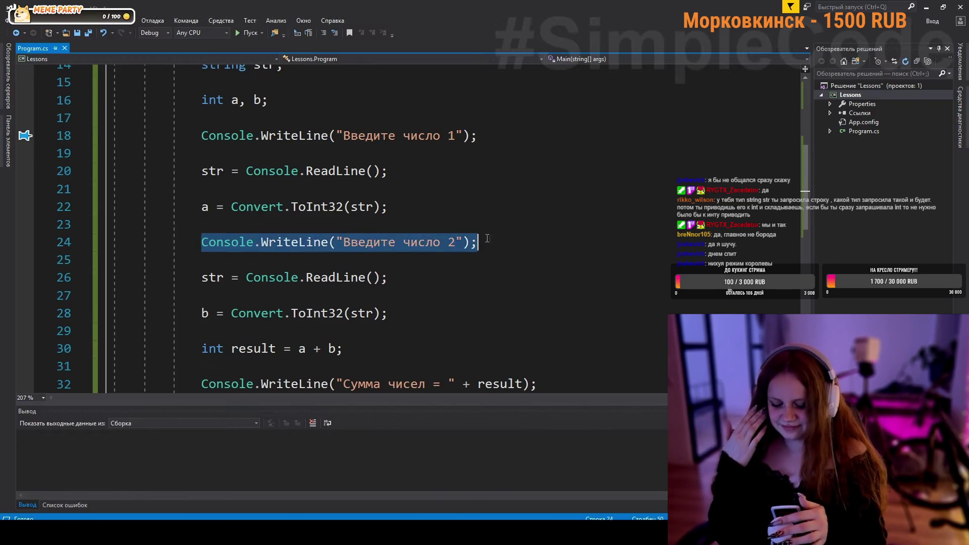
{"action": "key", "text": "space"}
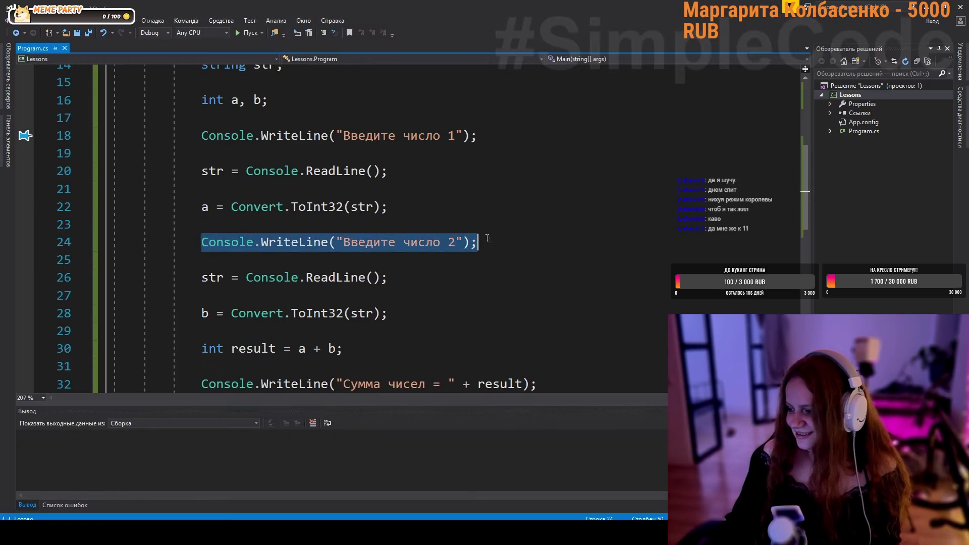
{"action": "mouse_move", "coordinate": [314, 378]}
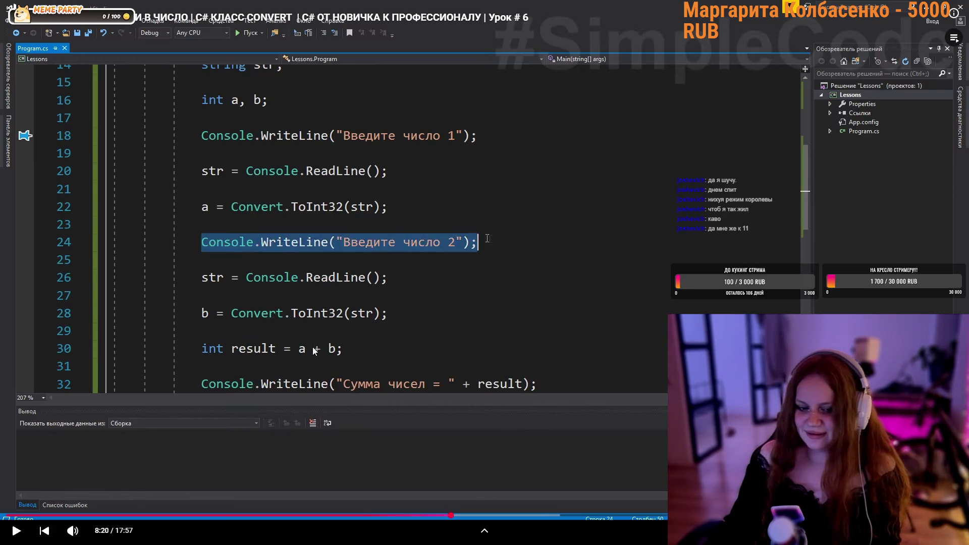
{"action": "left_click", "coordinate": [395, 311]}
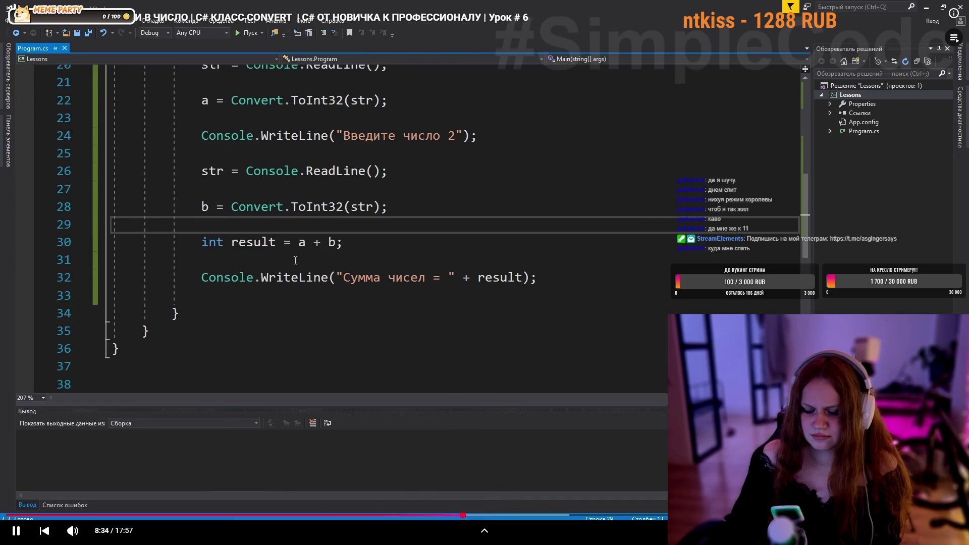
{"action": "key", "text": "space"}
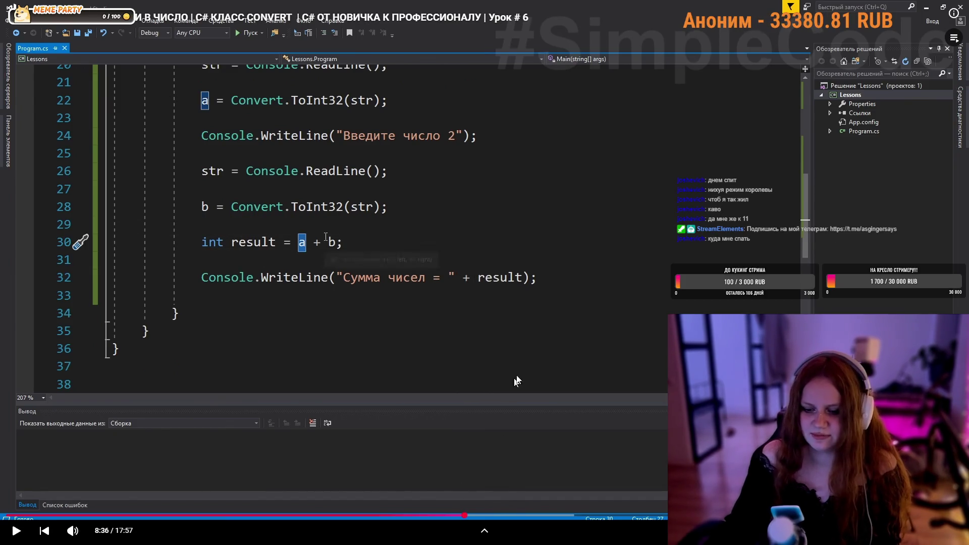
{"action": "key", "text": "Left"}
{"action": "key", "text": "Left"}
{"action": "key", "text": "Left"}
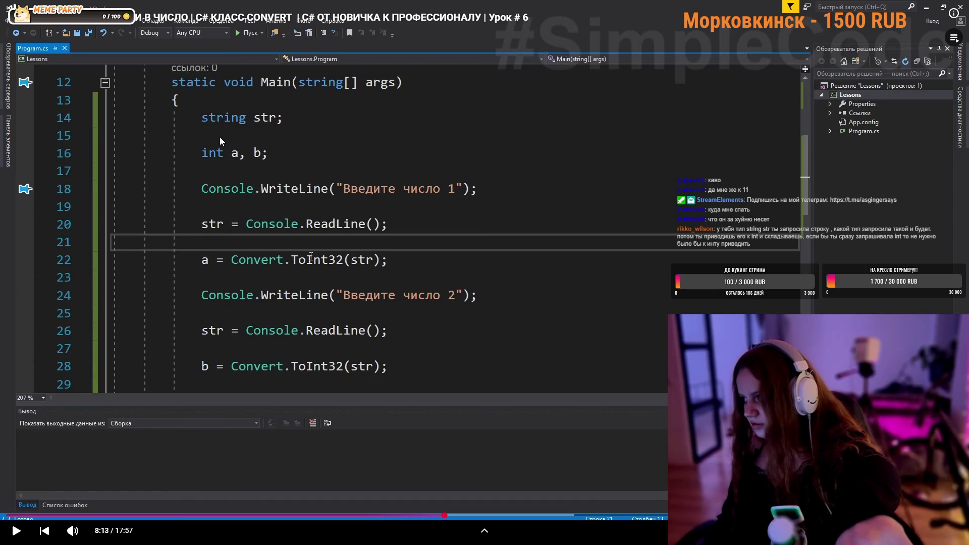
{"action": "left_click", "coordinate": [283, 204]}
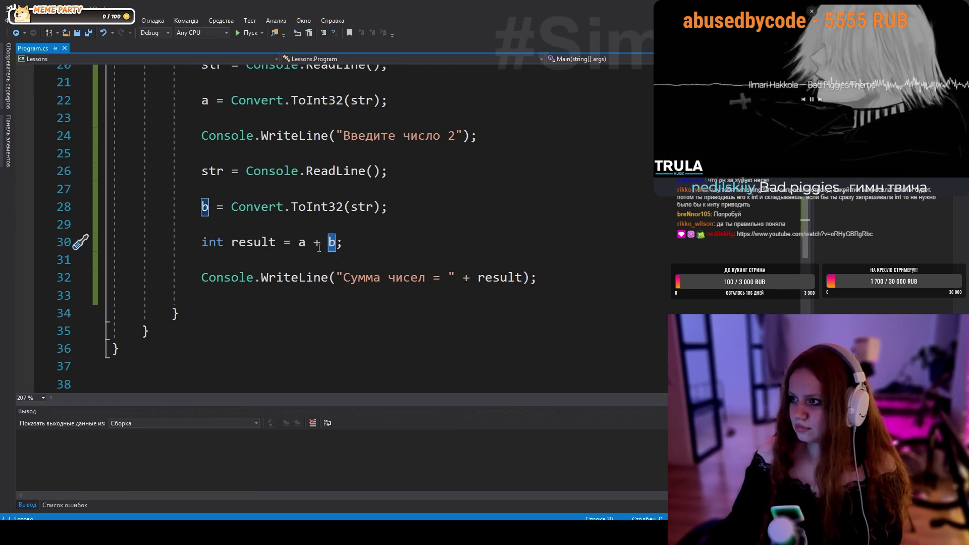
- Inspect the result assignment on line 30 and the WriteLine output on line 32
{"action": "scroll", "coordinate": [313, 280], "scroll_direction": "up", "scroll_amount": 1}
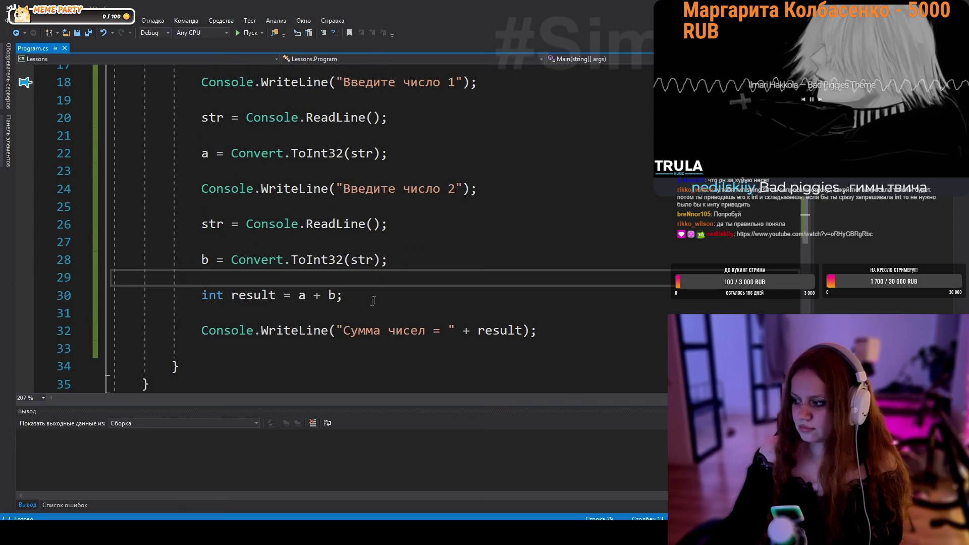
{"action": "left_click", "coordinate": [298, 296]}
{"action": "double_click", "coordinate": [287, 295]}
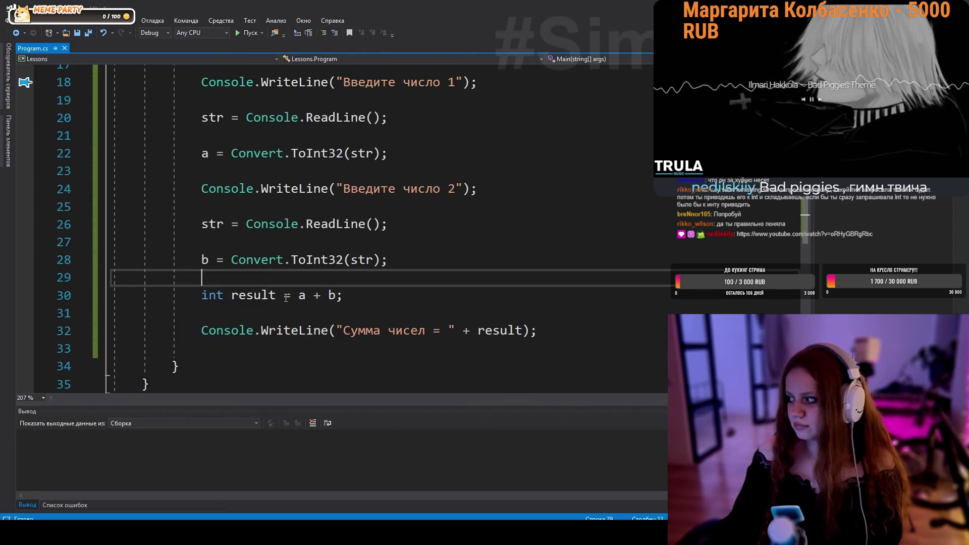
{"action": "double_click", "coordinate": [252, 303]}
{"action": "left_click", "coordinate": [217, 281]}
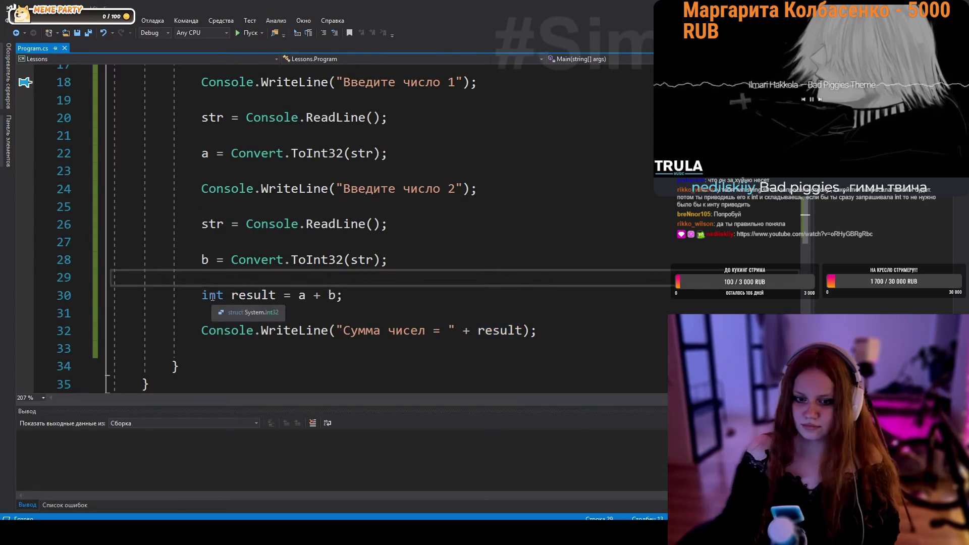
{"action": "mouse_move", "coordinate": [202, 330]}
{"action": "left_mouse_down"}
{"action": "mouse_move", "coordinate": [372, 308]}
{"action": "mouse_move", "coordinate": [552, 335]}
{"action": "left_mouse_up"}
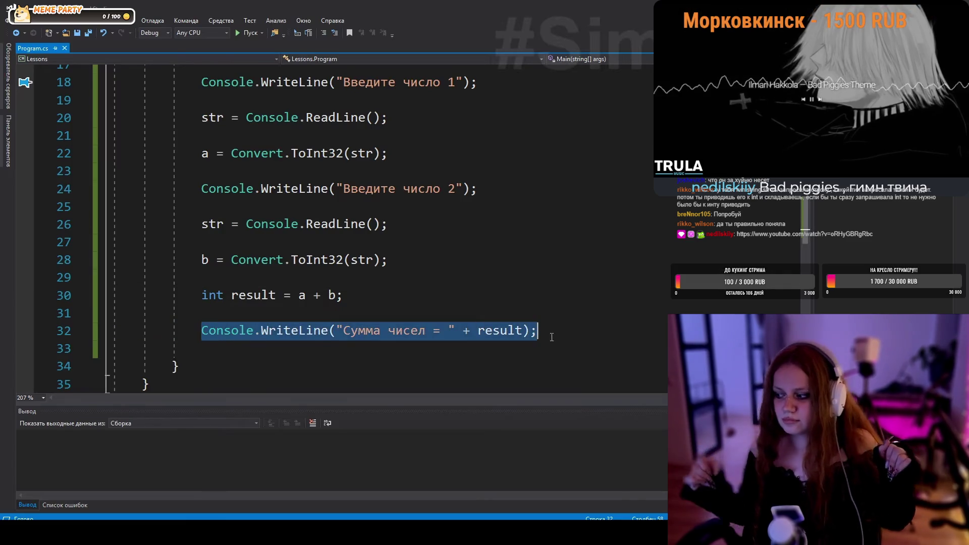
{"action": "left_click", "coordinate": [353, 295]}
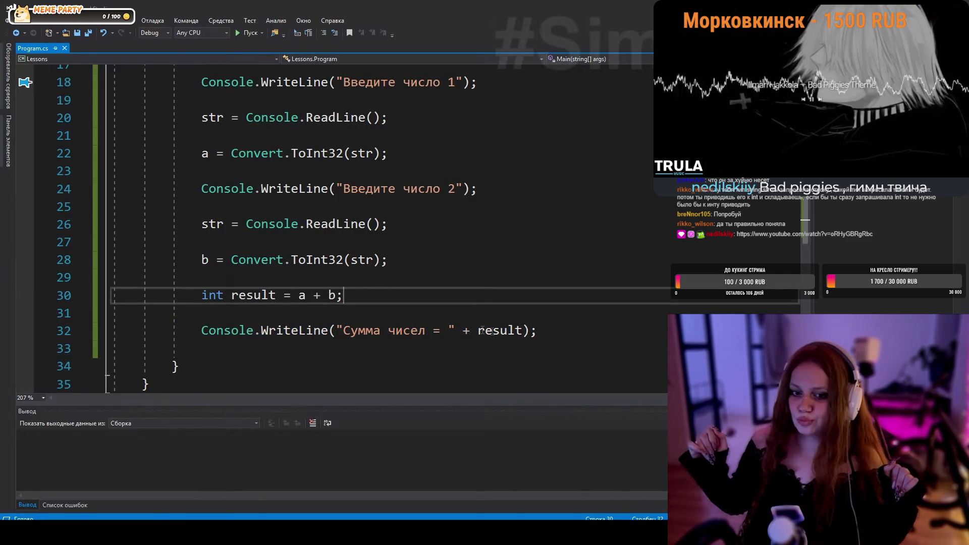
{"action": "left_click", "coordinate": [337, 330]}
{"action": "left_click", "coordinate": [532, 331], "text": "shift"}
{"action": "left_click", "coordinate": [202, 313]}
- Select result on line 32 to highlight its references, then return to line 29
{"action": "left_click_drag", "start_coordinate": [424, 331], "coordinate": [202, 348]}
{"action": "left_click", "coordinate": [202, 277]}
{"action": "double_click", "coordinate": [503, 331]}
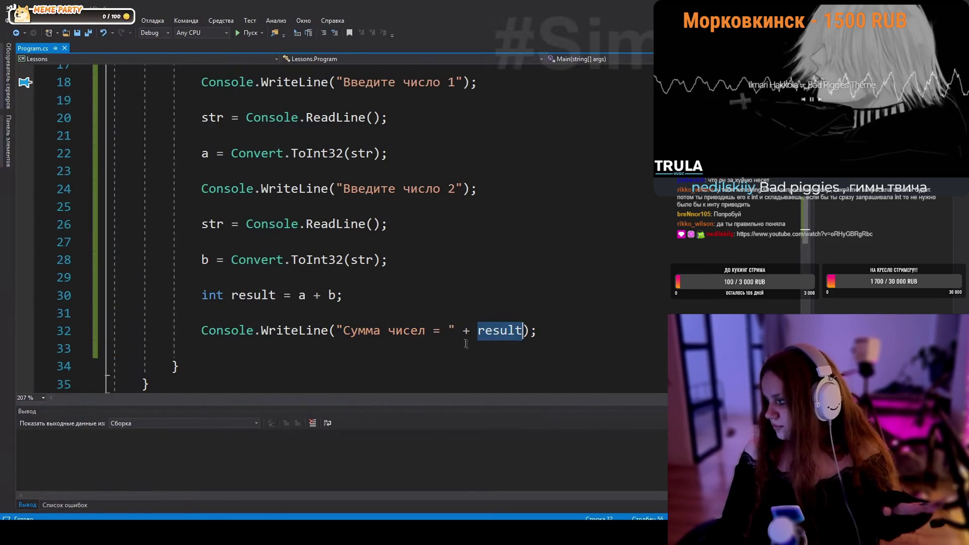
{"action": "left_click", "coordinate": [376, 313]}
{"action": "left_click", "coordinate": [377, 330]}
{"action": "left_click", "coordinate": [481, 292]}
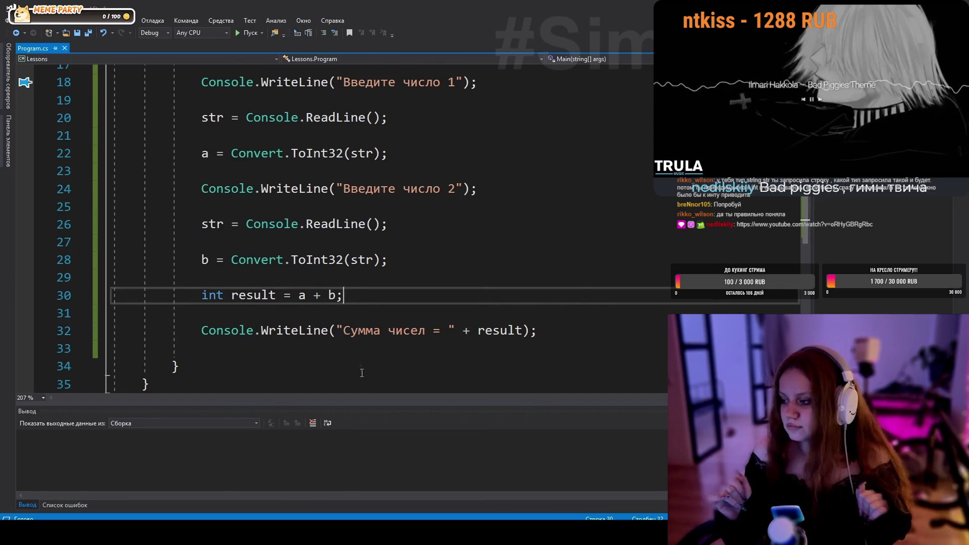
{"action": "left_click", "coordinate": [504, 332]}
{"action": "left_click", "coordinate": [505, 313]}
{"action": "double_click", "coordinate": [505, 332]}
{"action": "key", "text": "Up"}
{"action": "key", "text": "Up"}
{"action": "key", "text": "Up"}
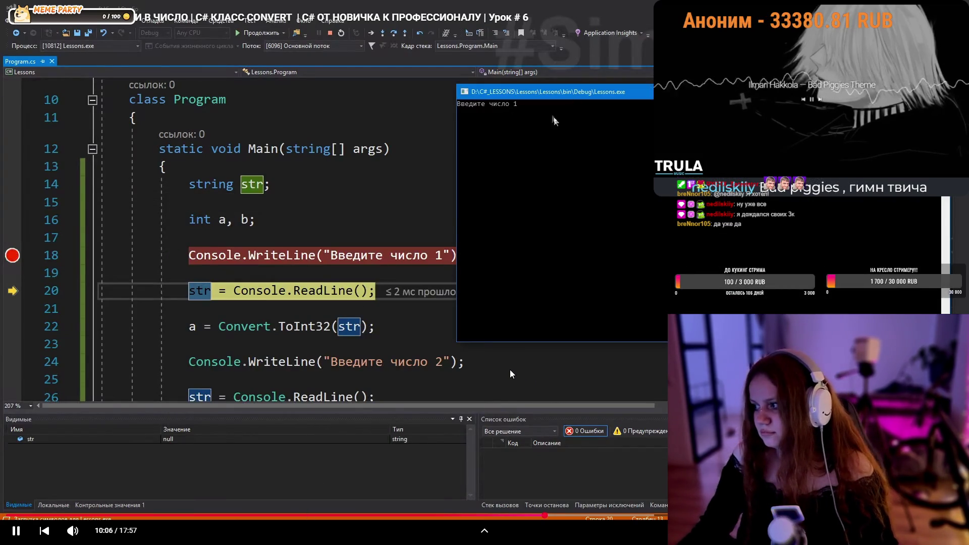
- Step past the line-18 breakpoint and enter 5 as the first number
{"action": "left_click", "coordinate": [508, 366]}
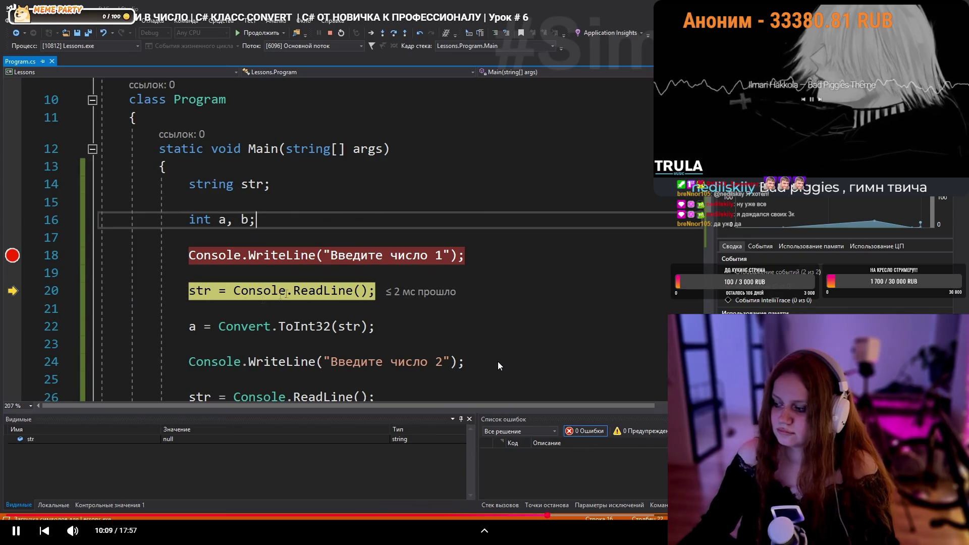
{"action": "key", "text": "F10"}
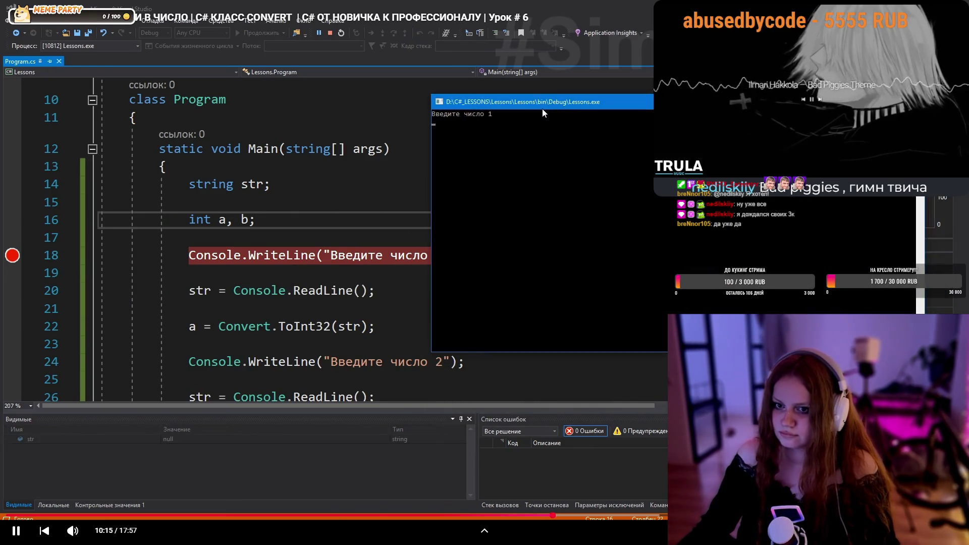
{"action": "type", "text": "5"}
{"action": "key", "text": "Return"}
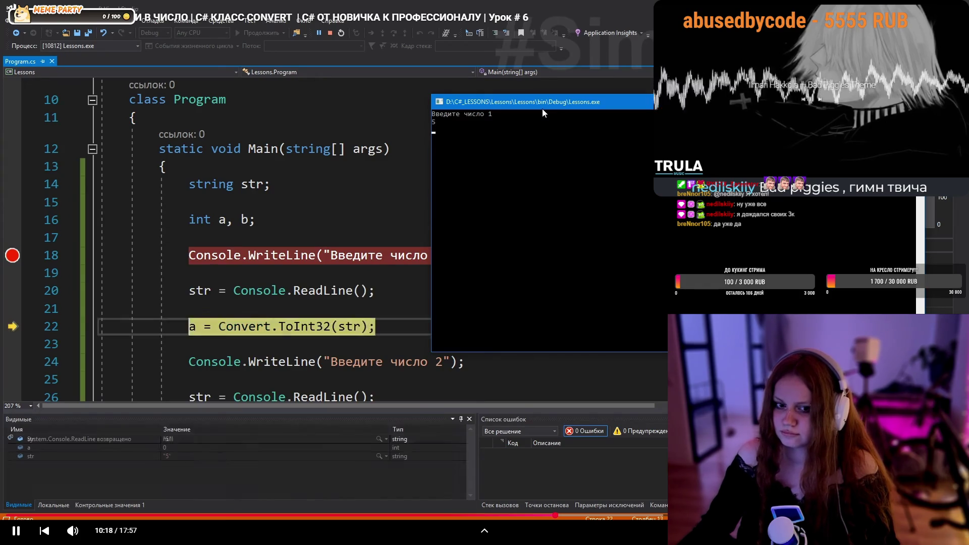
- Pin DataTips for str and a beside line 19
{"action": "left_click", "coordinate": [175, 256]}
{"action": "scroll", "coordinate": [196, 259], "scroll_direction": "down", "scroll_amount": 1}
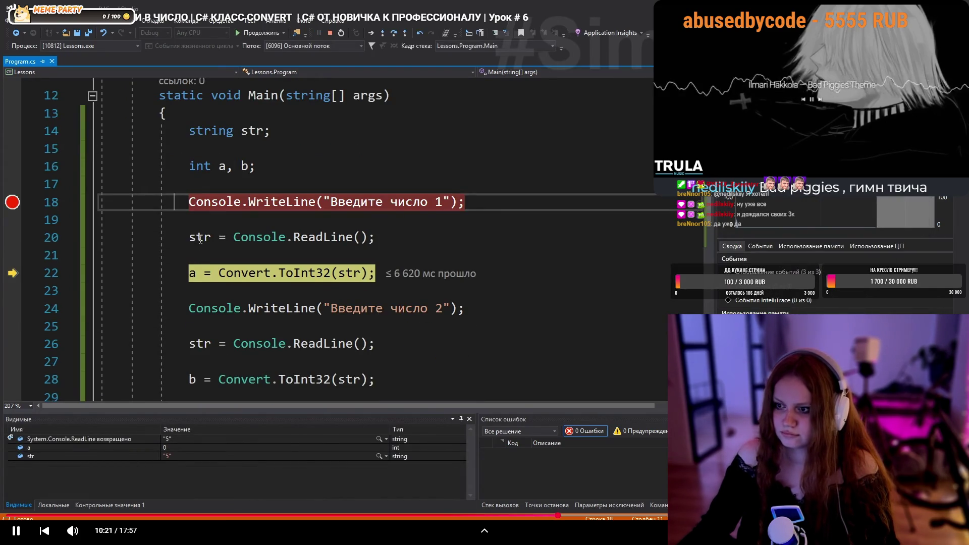
{"action": "mouse_move", "coordinate": [204, 247]}
{"action": "left_click", "coordinate": [253, 251]}
{"action": "left_click_drag", "start_coordinate": [435, 254], "coordinate": [435, 227]}
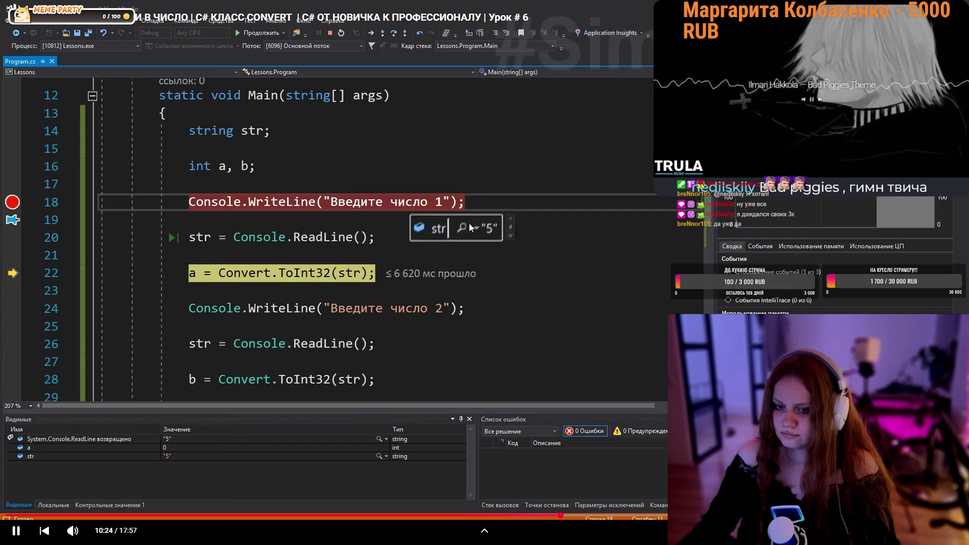
{"action": "left_click_drag", "start_coordinate": [207, 286], "coordinate": [492, 226]}
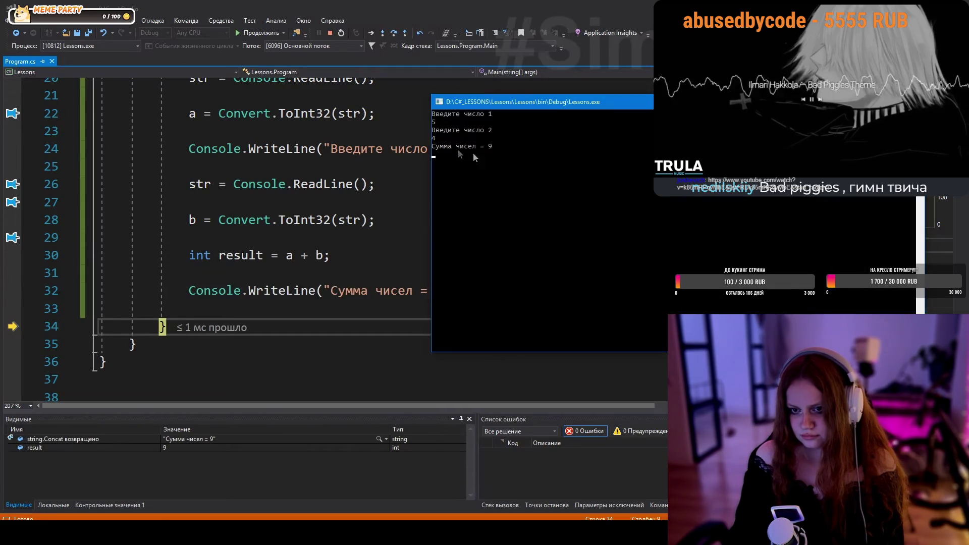
- Delete all the existing code inside Main
{"action": "scroll", "coordinate": [425, 221], "scroll_direction": "up", "scroll_amount": 4}
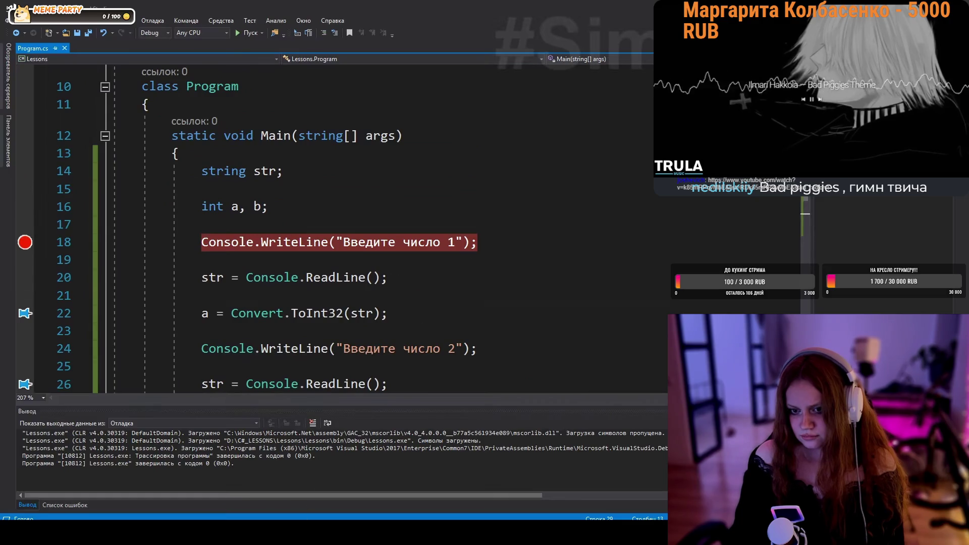
{"action": "key", "text": "Delete"}
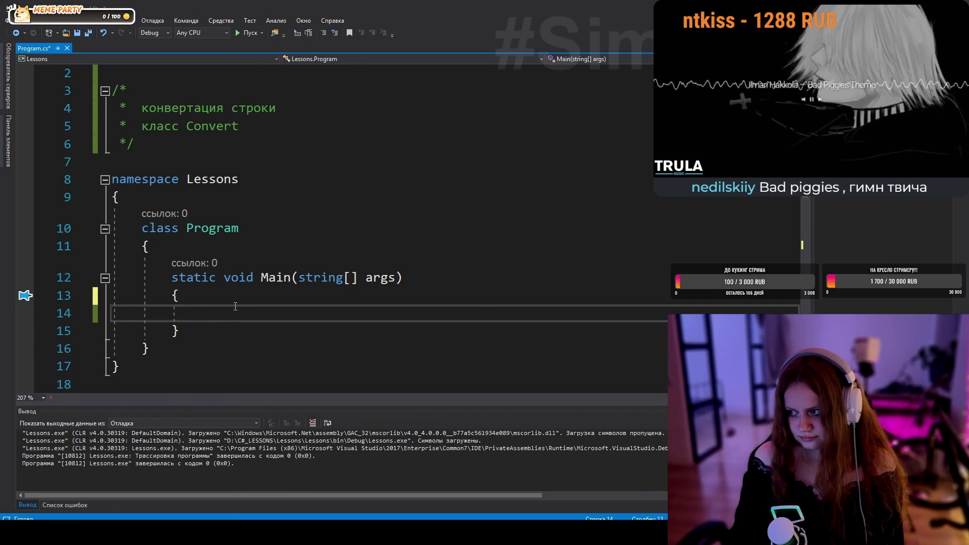
{"action": "scroll", "coordinate": [273, 323], "scroll_direction": "down", "scroll_amount": 1}
{"action": "scroll", "coordinate": [289, 331], "scroll_direction": "up", "scroll_amount": 1}
- Start line 14 with Convert. and browse the method list toward ToDouble
{"action": "type", "text": "Convert."}
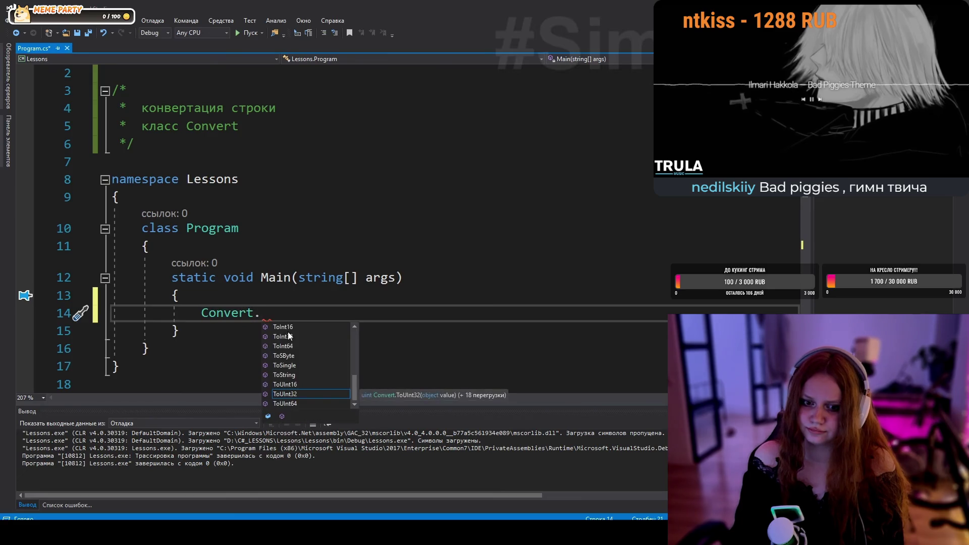
{"action": "type", "text": "do"}
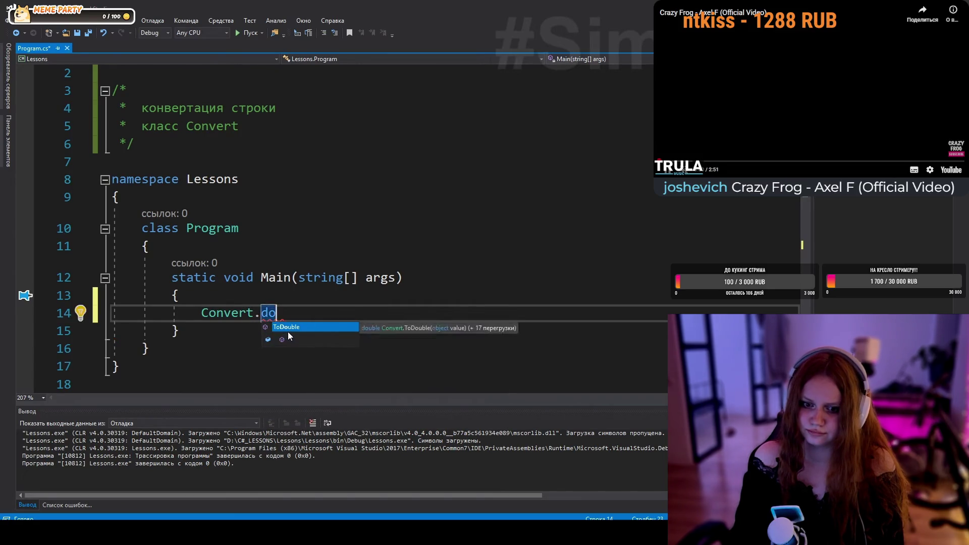
{"action": "key", "text": "BackSpace"}
{"action": "key", "text": "BackSpace"}
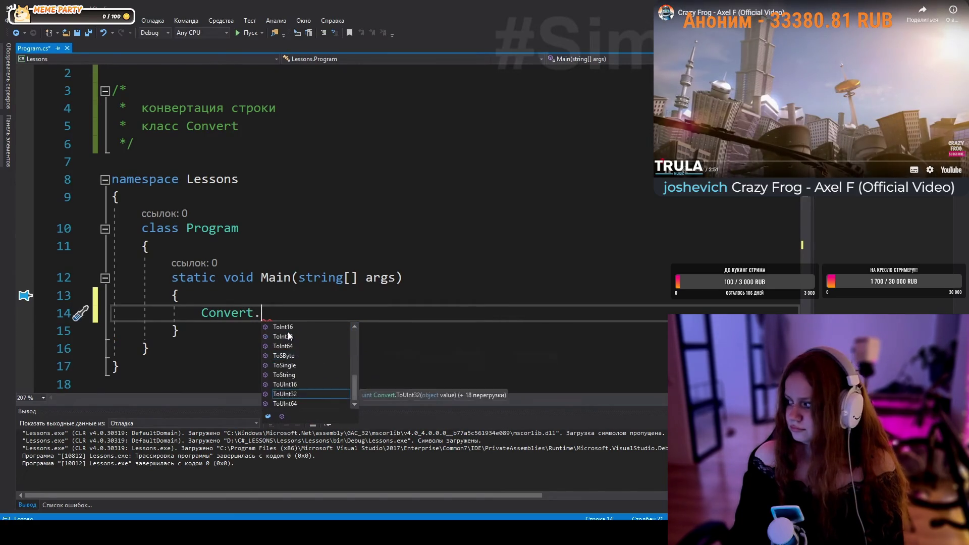
{"action": "type", "text": "bo"}
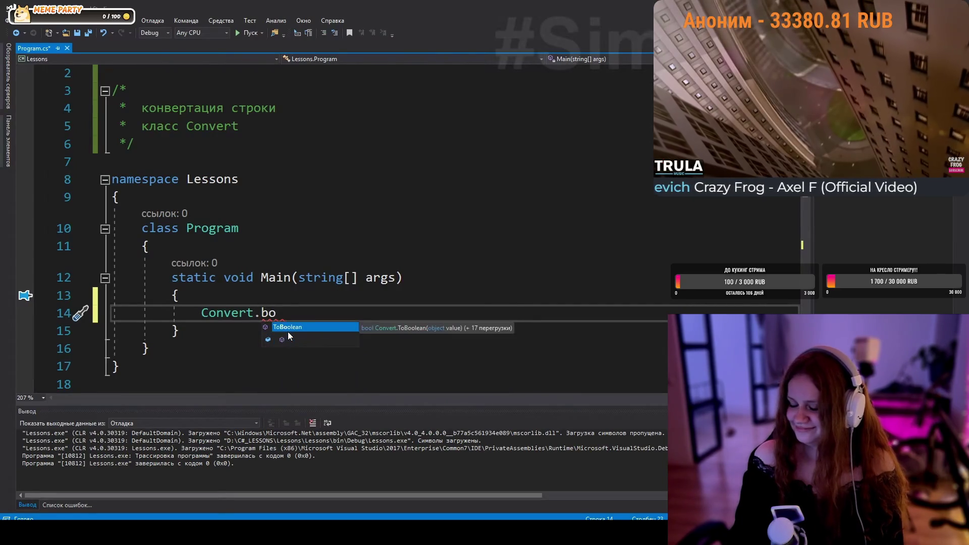
{"action": "key", "text": "BackSpace"}
{"action": "key", "text": "BackSpace"}
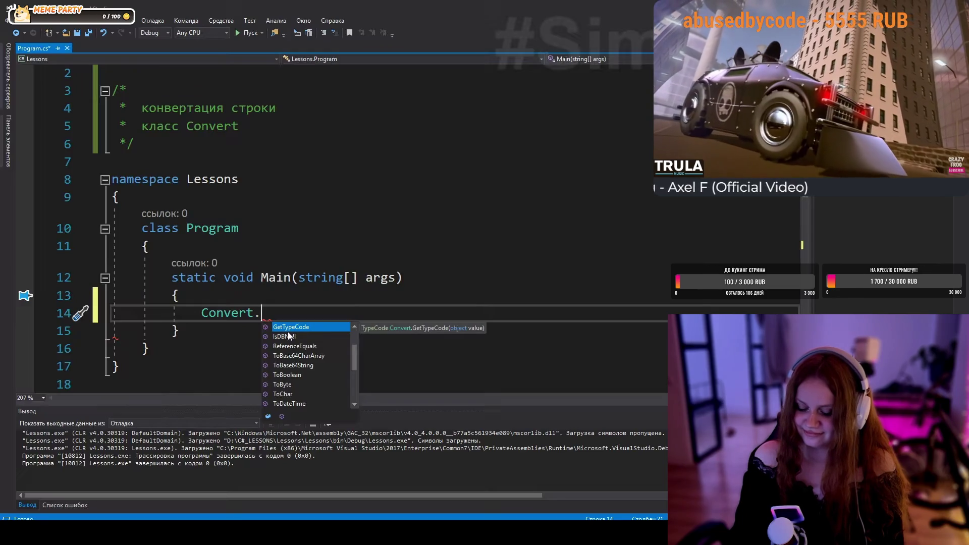
{"action": "key", "text": "Down"}
{"action": "key", "text": "Down"}
{"action": "key", "text": "Down"}
{"action": "key", "text": "Down"}
{"action": "key", "text": "Down"}
{"action": "key", "text": "Down"}
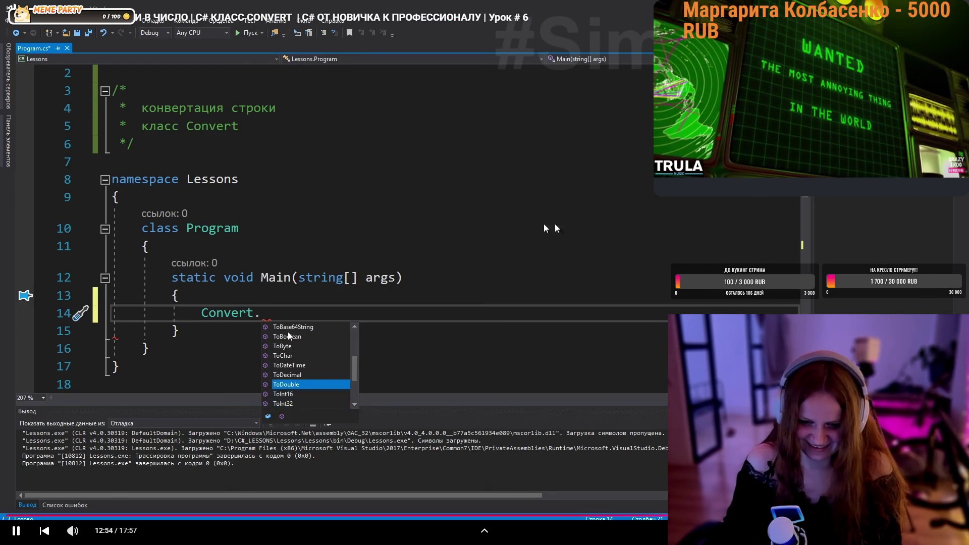
{"action": "left_click", "coordinate": [624, 227]}
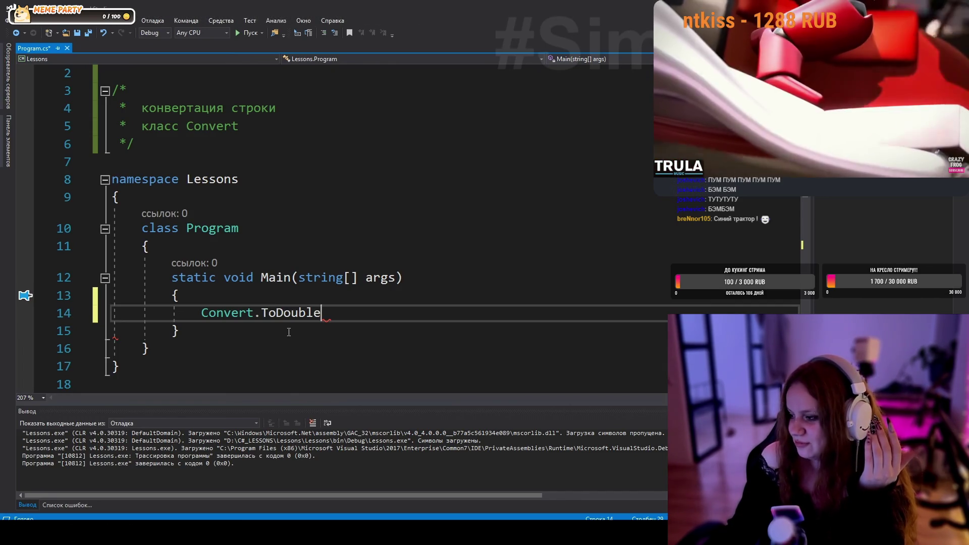
- Resume the lesson video and type a / in the code
{"action": "mouse_move", "coordinate": [681, 225]}
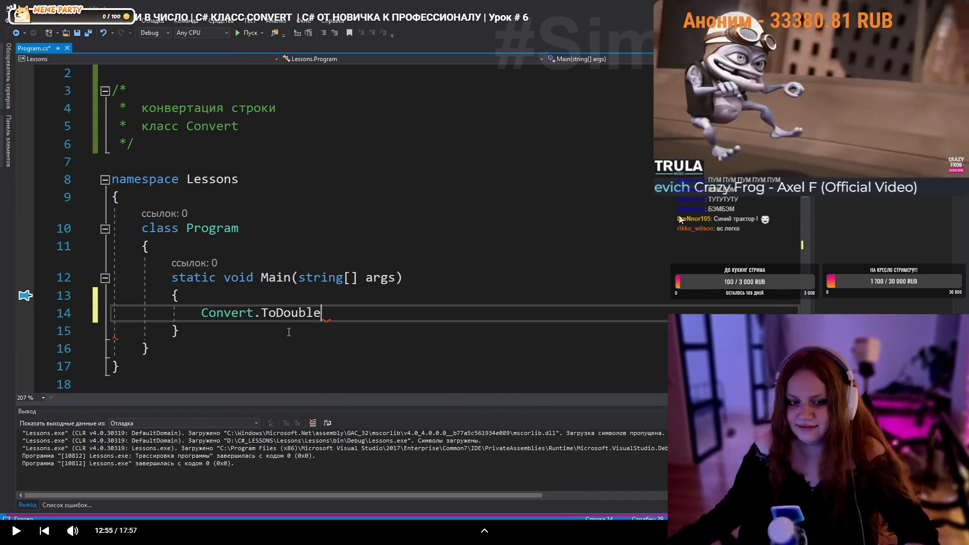
{"action": "left_click", "coordinate": [504, 175]}
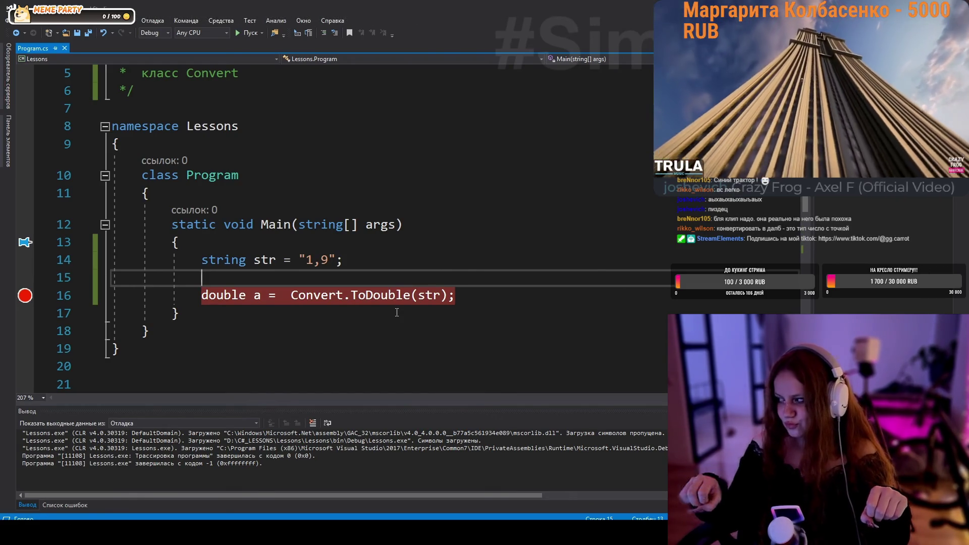
{"action": "mouse_move", "coordinate": [235, 317]}
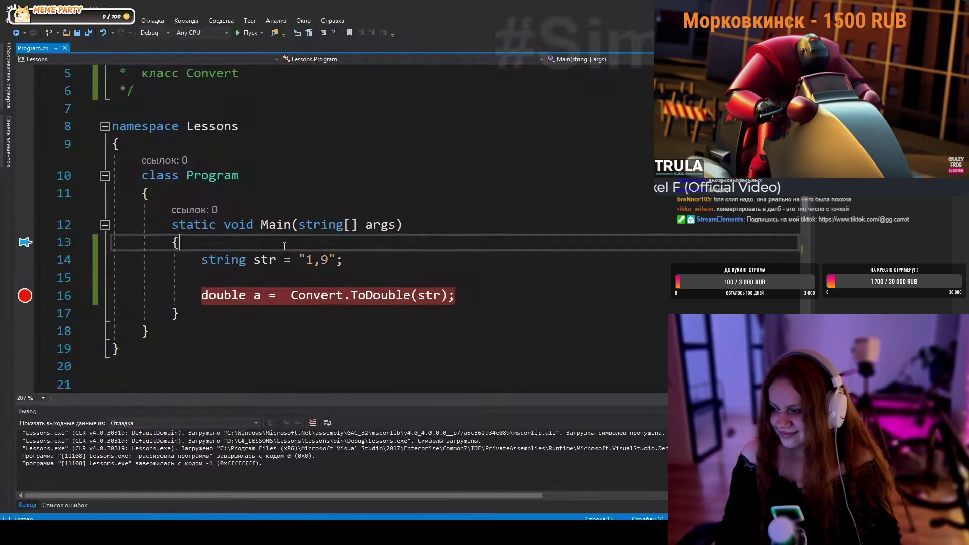
{"action": "mouse_move", "coordinate": [287, 339]}
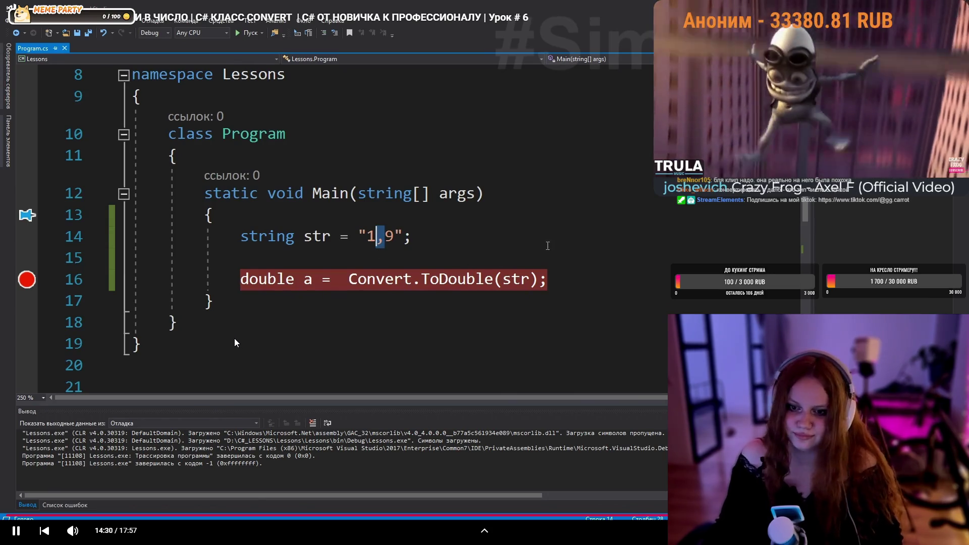
{"action": "type", "text": "/"}
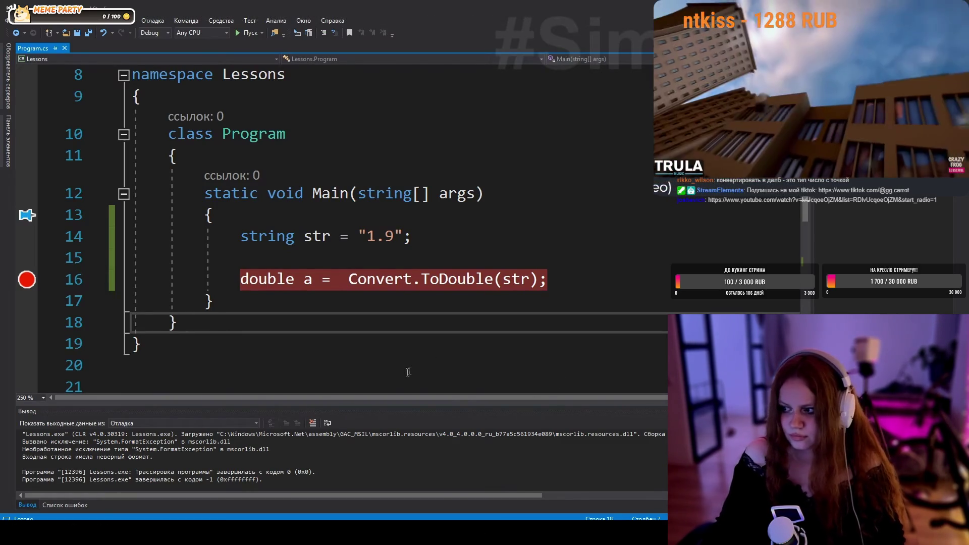
- Add 'using System.Globalization;' below 'using System' at the top of the file
{"action": "left_click", "coordinate": [464, 241]}
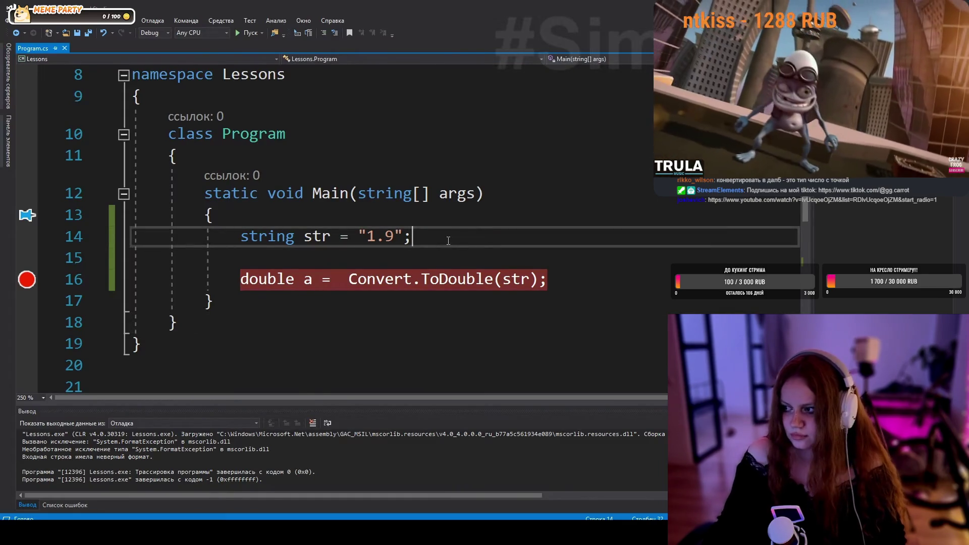
{"action": "key", "text": "ctrl+Home"}
{"action": "key", "text": "End"}
{"action": "key", "text": "Return"}
{"action": "type", "text": "using System.Globalization;"}
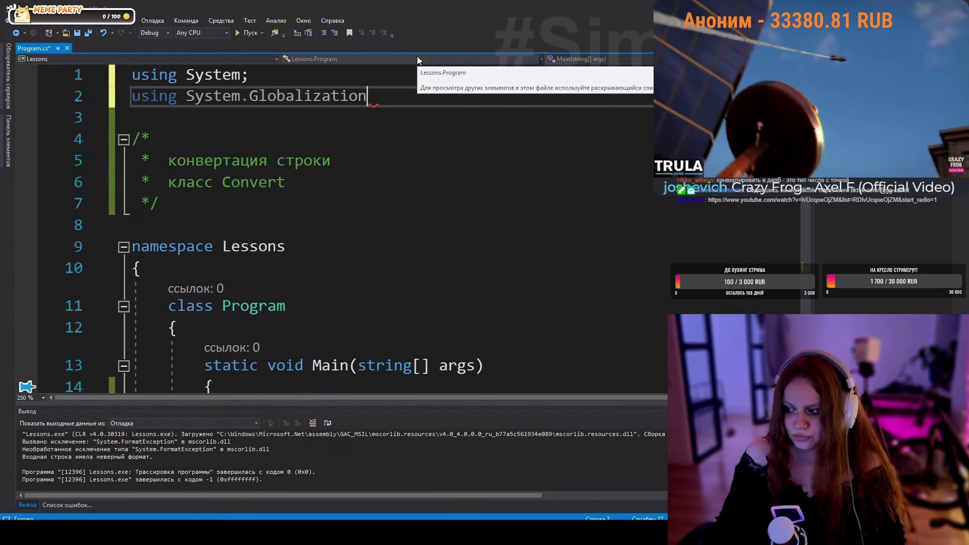
- Declare NumberFormatInfo numberFormatInfo = new NumberFormatInfo() on line 17
{"action": "scroll", "coordinate": [282, 257], "scroll_direction": "down", "scroll_amount": 3}
{"action": "left_click", "coordinate": [282, 257]}
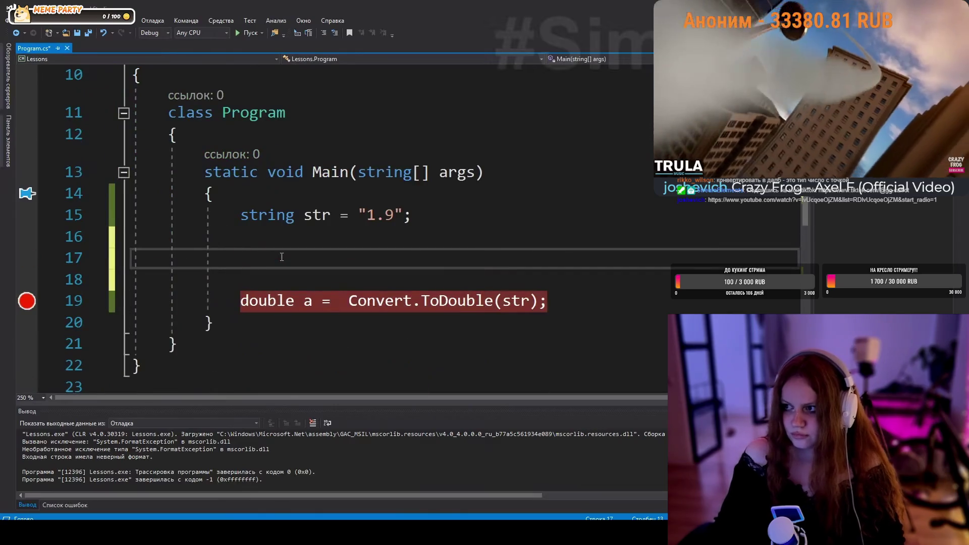
{"action": "type", "text": "NumberFormatInfo"}
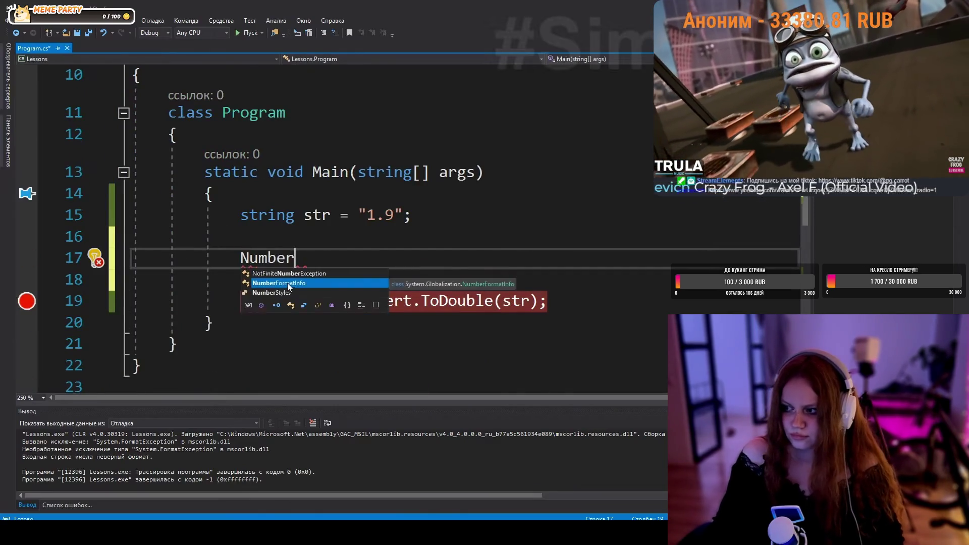
{"action": "key", "text": "Tab"}
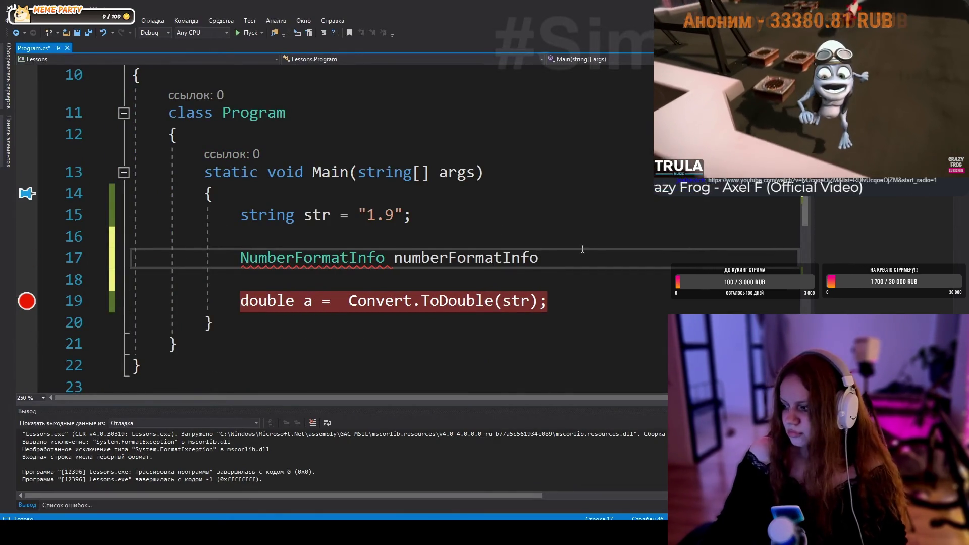
{"action": "type", "text": "= new"}
{"action": "key", "text": "Tab"}
{"action": "type", "text": "()"}
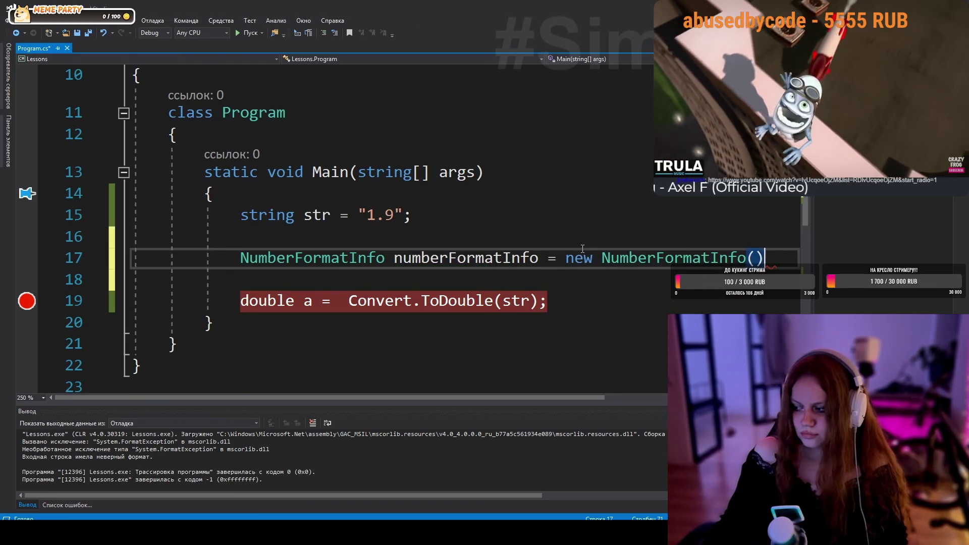
{"action": "key", "text": "Return"}
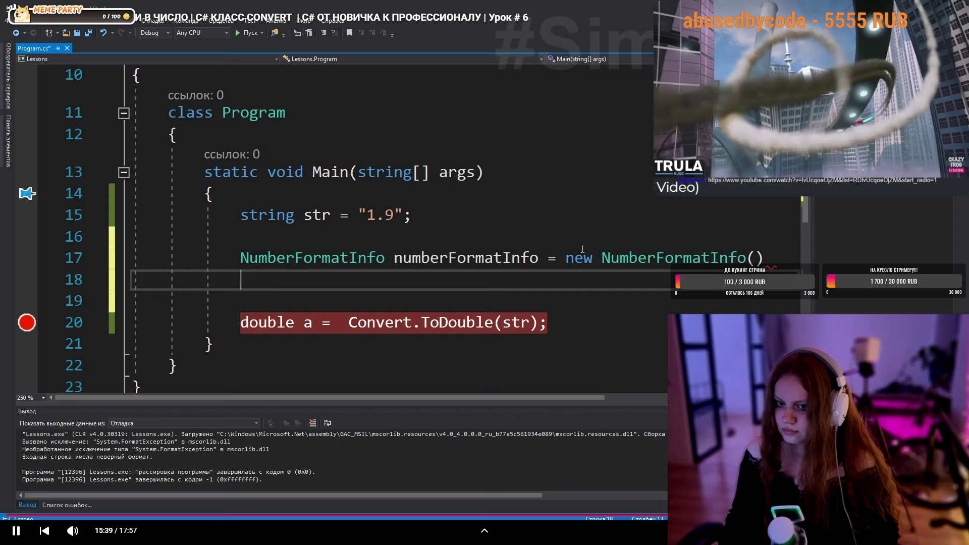
{"action": "type", "text": "{ };"}
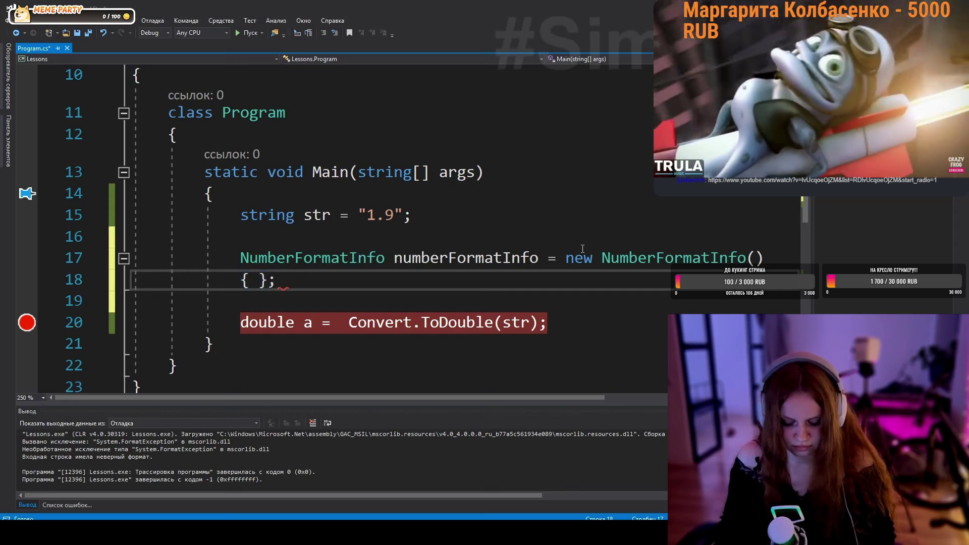
- Add an object initializer that sets NumberDecimalSeparator to a dot
{"action": "key", "text": "Return"}
{"action": "key", "text": "Up"}
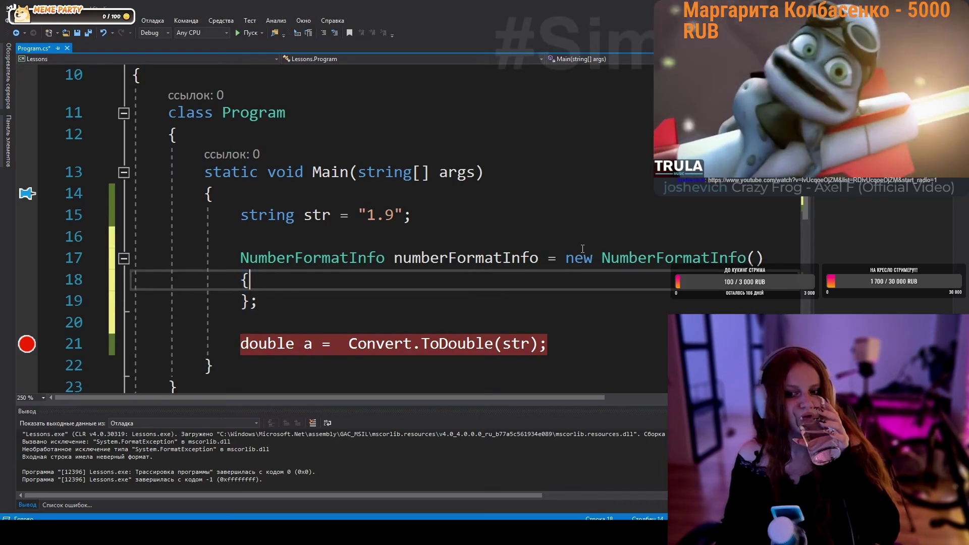
{"action": "key", "text": "Return"}
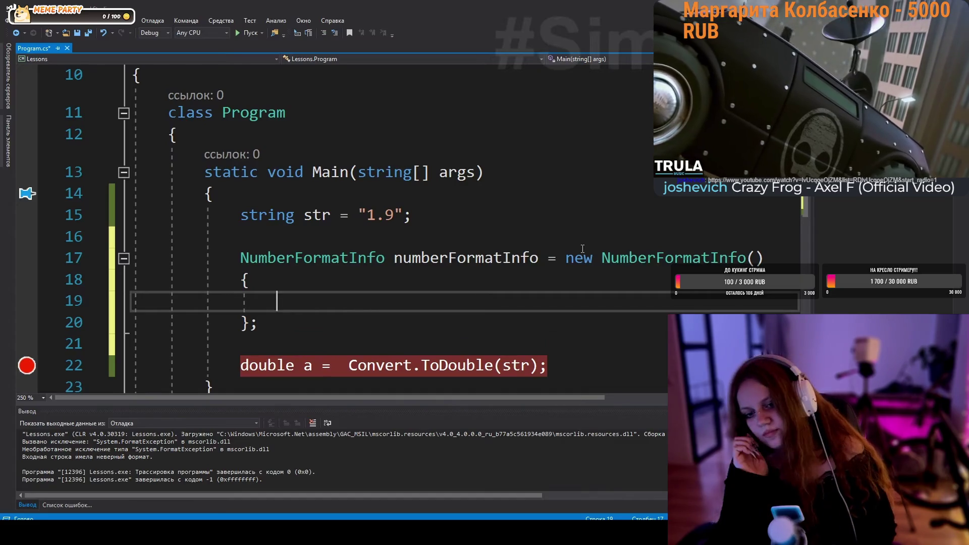
{"action": "type", "text": "se"}
{"action": "type", "text": "Nu"}
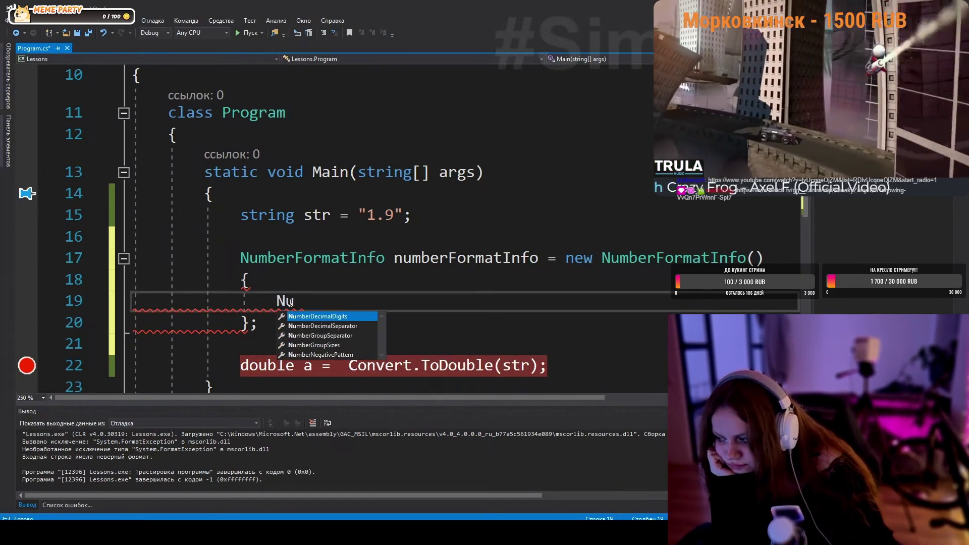
{"action": "key", "text": "Down"}
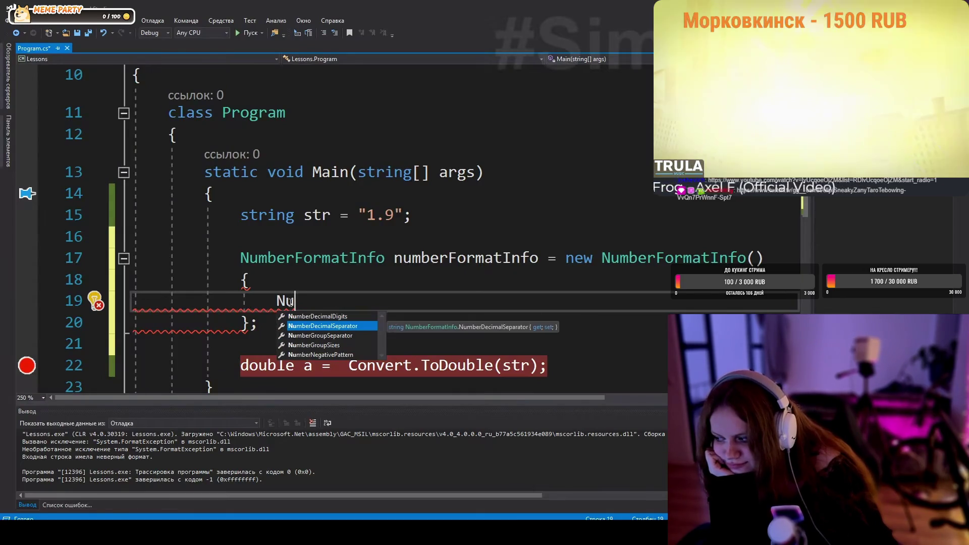
{"action": "key", "text": "Tab"}
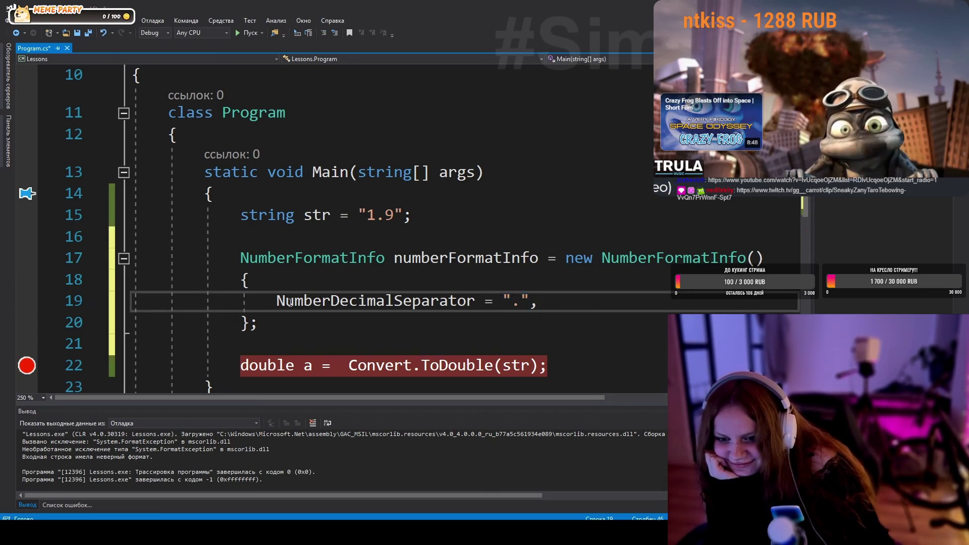
{"action": "left_click", "coordinate": [476, 172]}
{"action": "scroll", "coordinate": [483, 245], "scroll_direction": "down", "scroll_amount": 1}
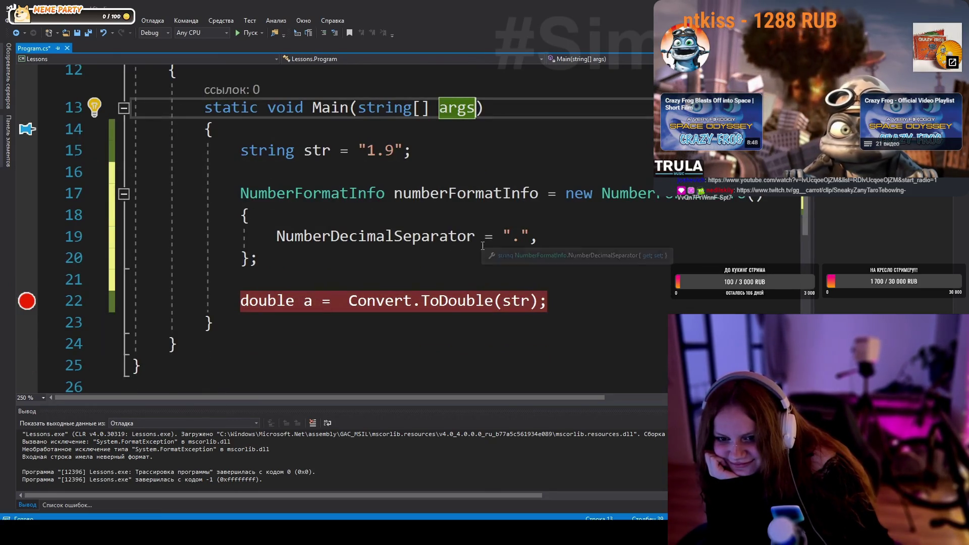
{"action": "mouse_move", "coordinate": [635, 374]}
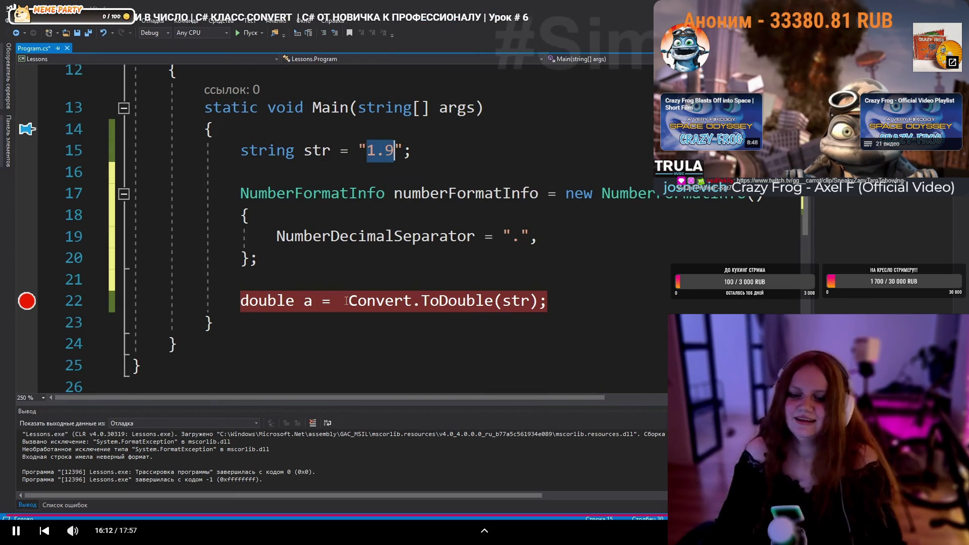
{"action": "left_click", "coordinate": [664, 362]}
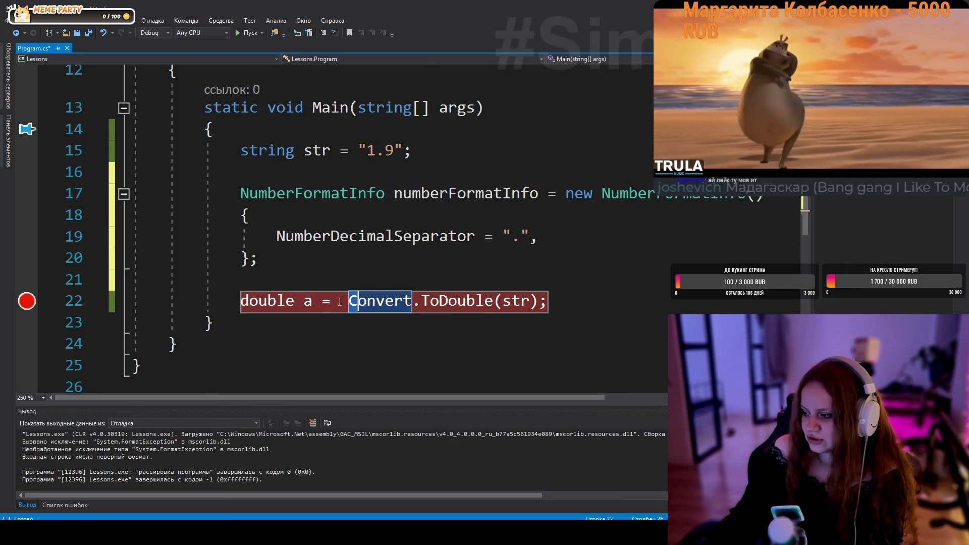
{"action": "mouse_move", "coordinate": [423, 203]}
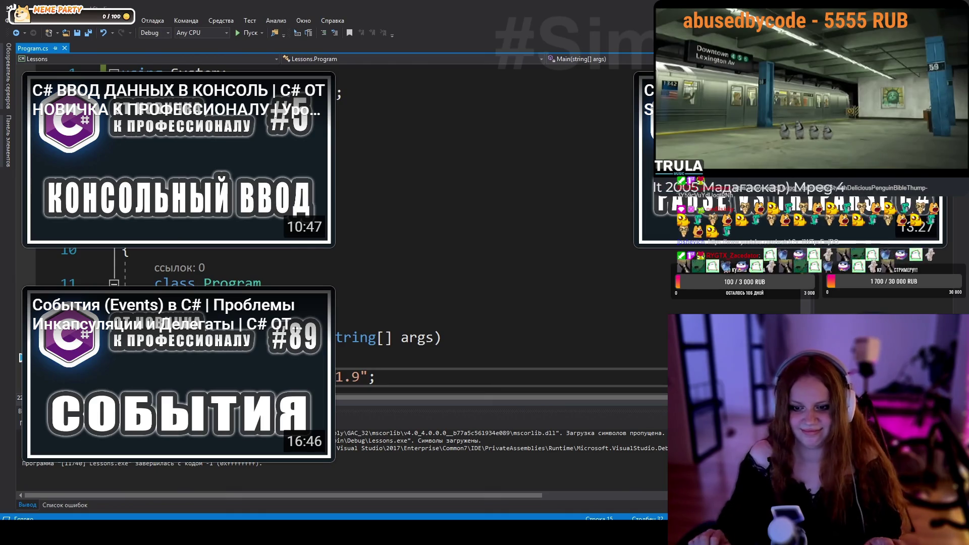
{"action": "left_click", "coordinate": [412, 187]}
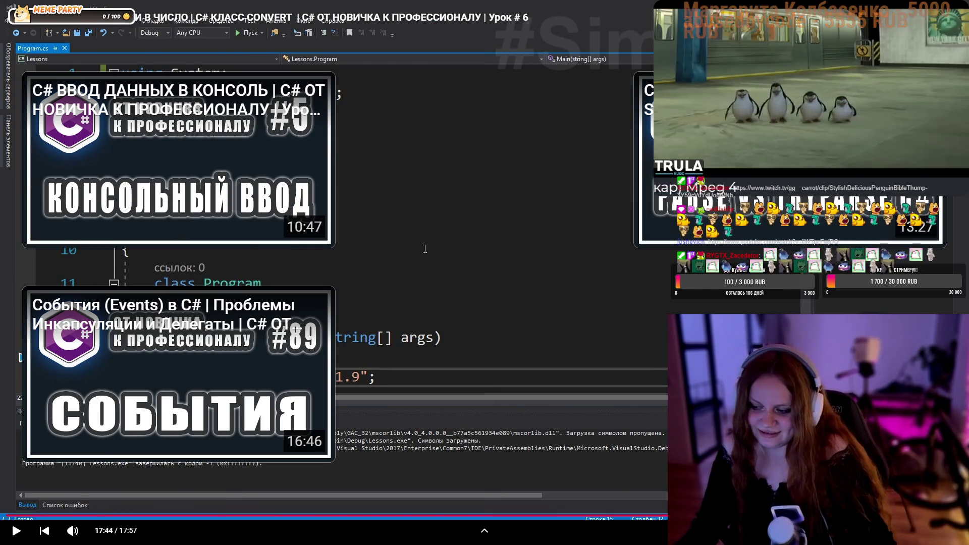
- Exit fullscreen, switch to the Discord voice channel, then return to the YouTube page
{"action": "key", "text": "Escape"}
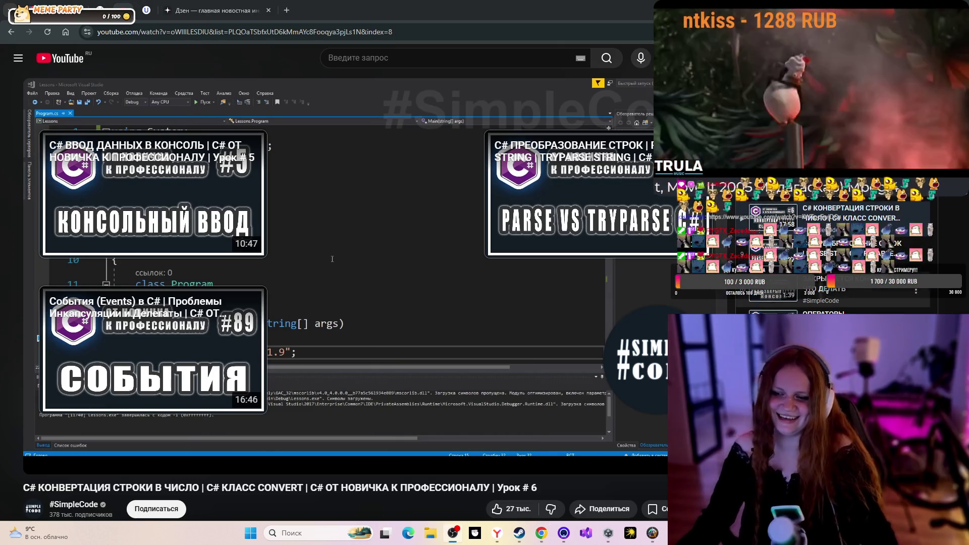
{"action": "mouse_move", "coordinate": [497, 533]}
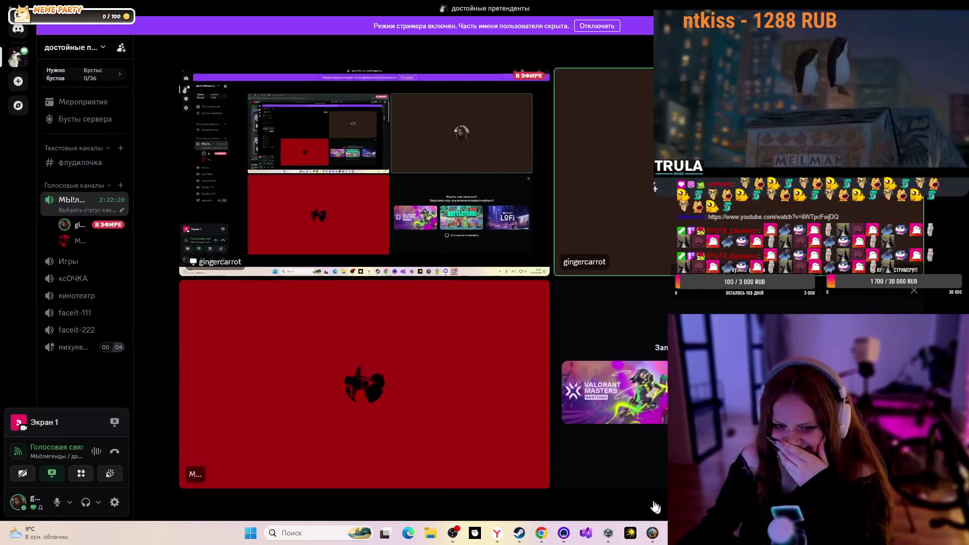
{"action": "left_click", "coordinate": [596, 439]}
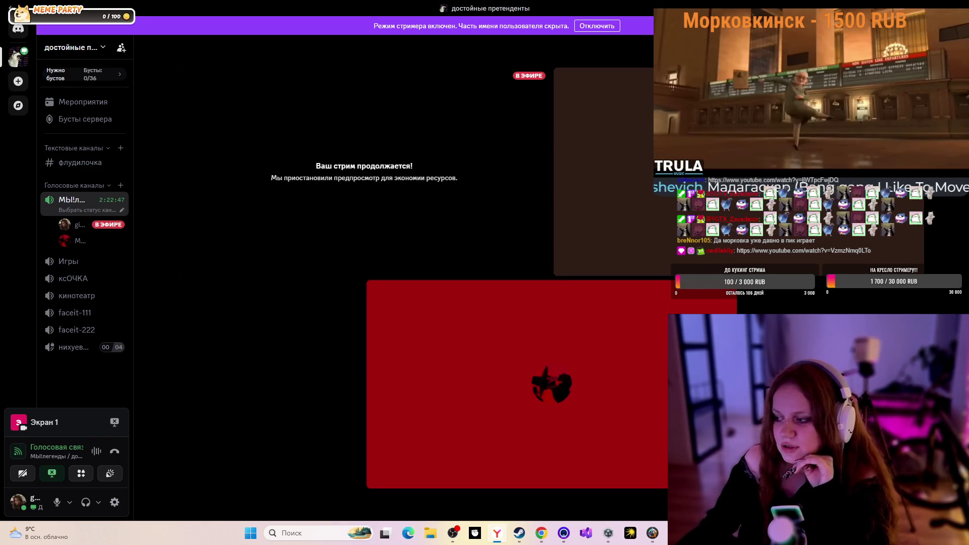
{"action": "key", "text": "alt+Tab"}
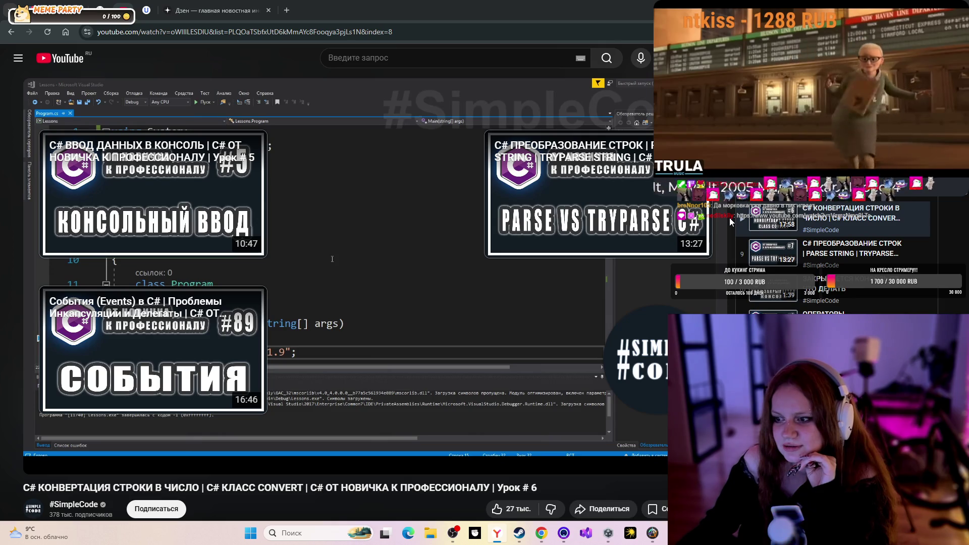
{"action": "mouse_move", "coordinate": [296, 277]}
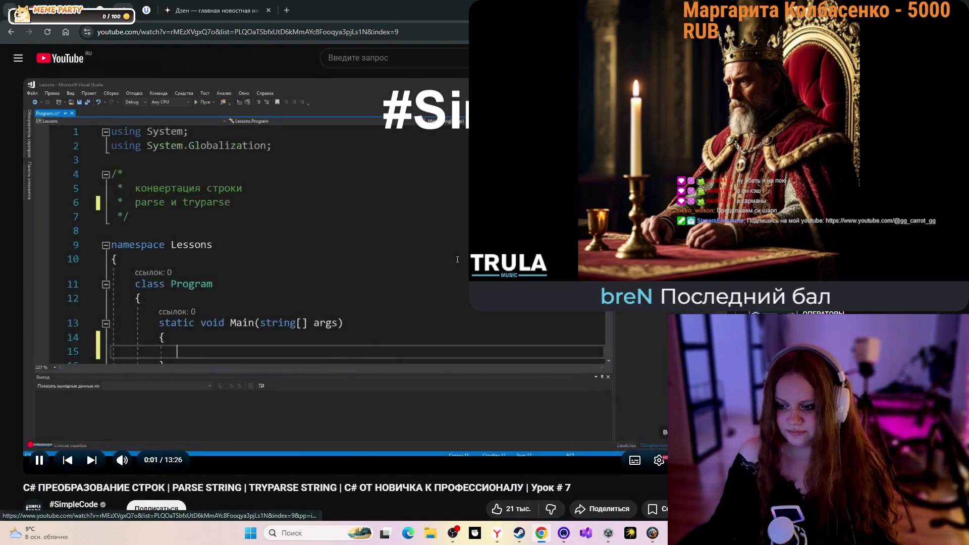
- Switch the Урок #7 Parse/TryParse lesson video to fullscreen
{"action": "double_click", "coordinate": [533, 346]}
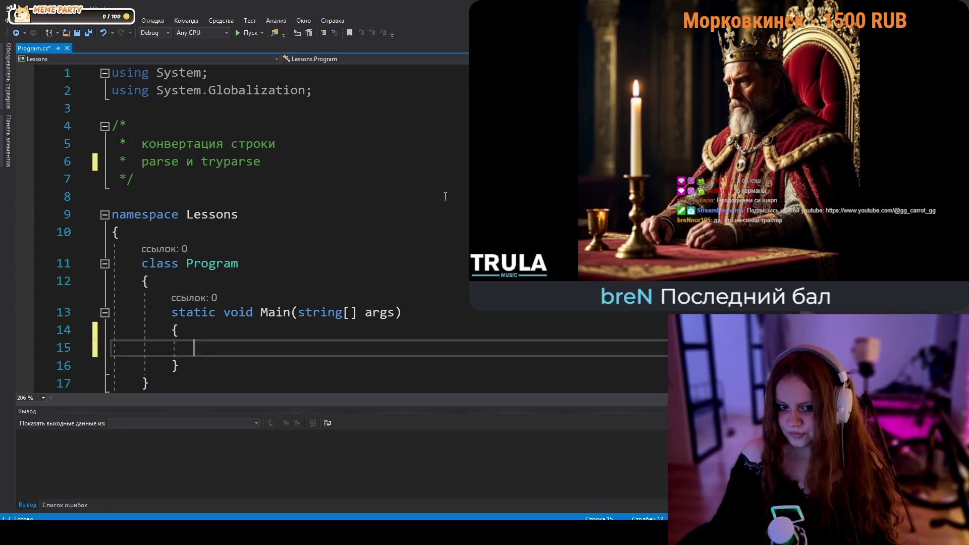
- Place the caret in the comment lines at the top of Main
{"action": "left_click", "coordinate": [313, 144]}
{"action": "type", "text": "string str = \"5\";"}
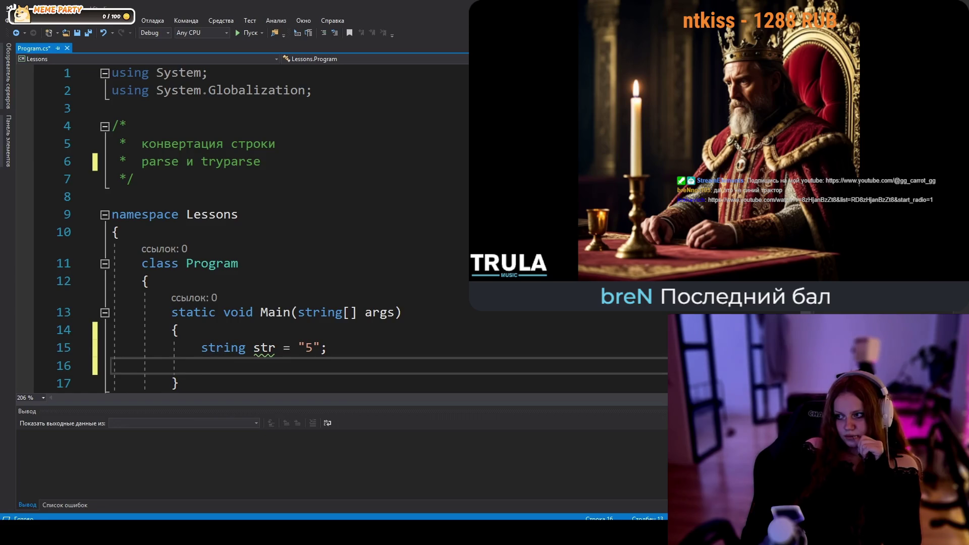
- Examine the string str = "5" declaration and the parse/tryparse comment words
{"action": "left_click", "coordinate": [238, 348]}
{"action": "left_click_drag", "start_coordinate": [305, 347], "coordinate": [314, 348]}
{"action": "left_click", "coordinate": [359, 348]}
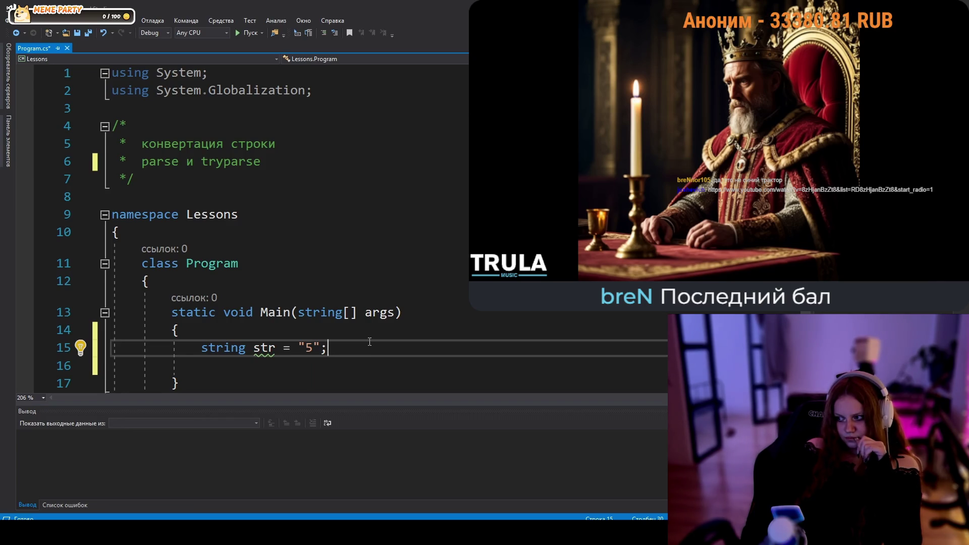
{"action": "left_click", "coordinate": [219, 346]}
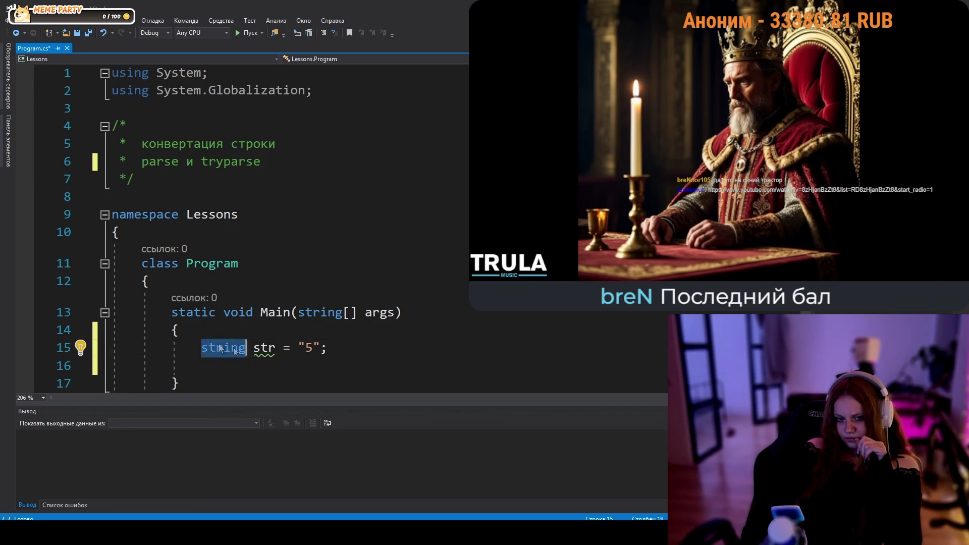
{"action": "left_click", "coordinate": [375, 350]}
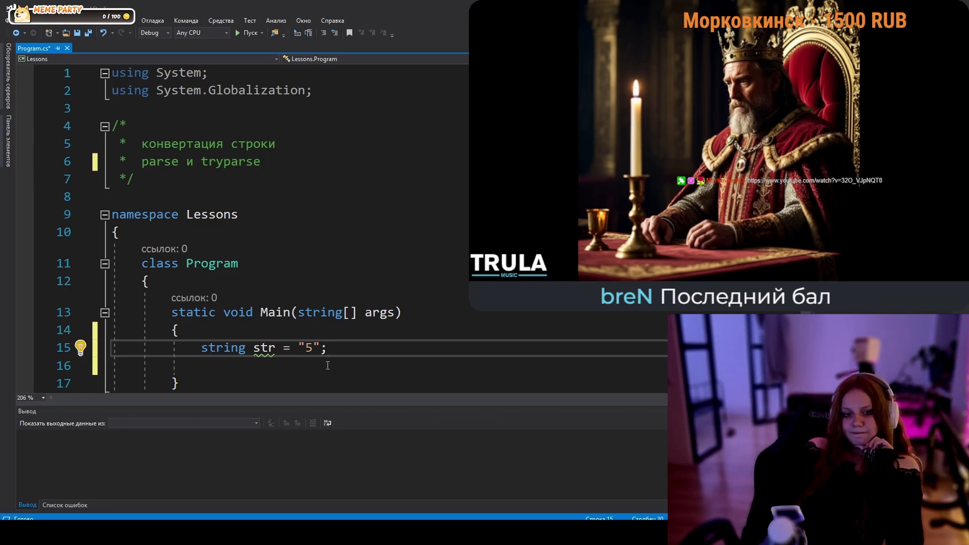
{"action": "mouse_move", "coordinate": [309, 348]}
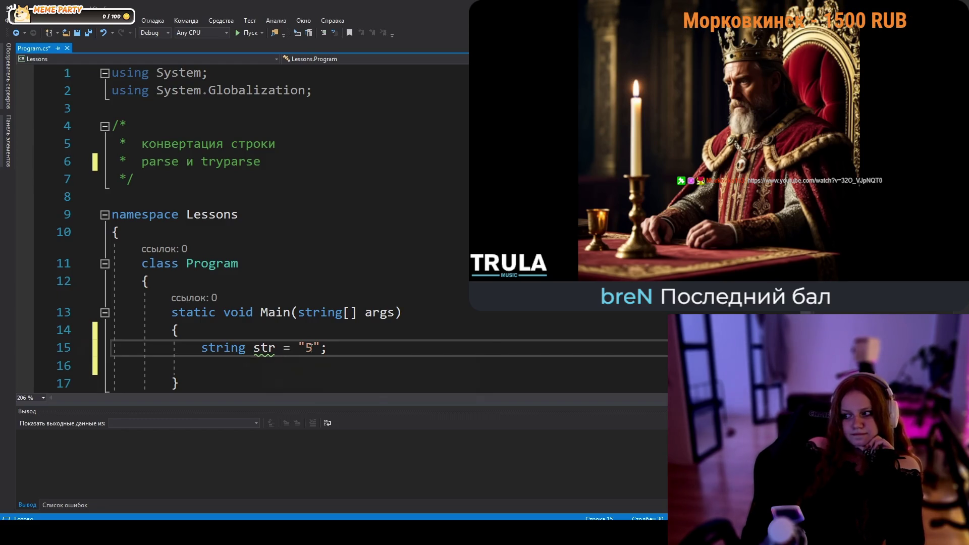
{"action": "key", "text": "Up"}
{"action": "double_click", "coordinate": [156, 161]}
{"action": "double_click", "coordinate": [231, 162]}
{"action": "scroll", "coordinate": [209, 306], "scroll_direction": "down", "scroll_amount": 1}
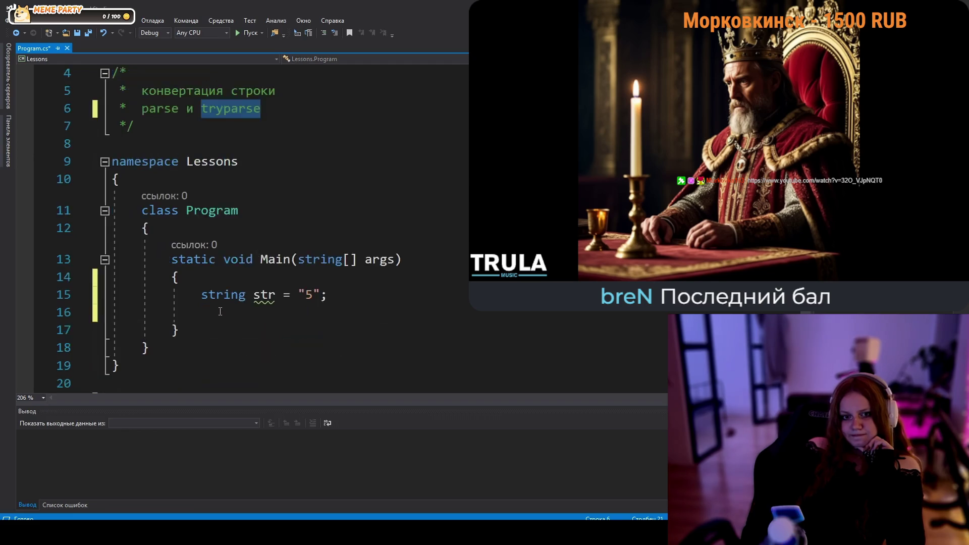
- Write int.Parse(str); on line 16, choosing Parse over TryParse
{"action": "left_click", "coordinate": [220, 311]}
{"action": "type", "text": "int"}
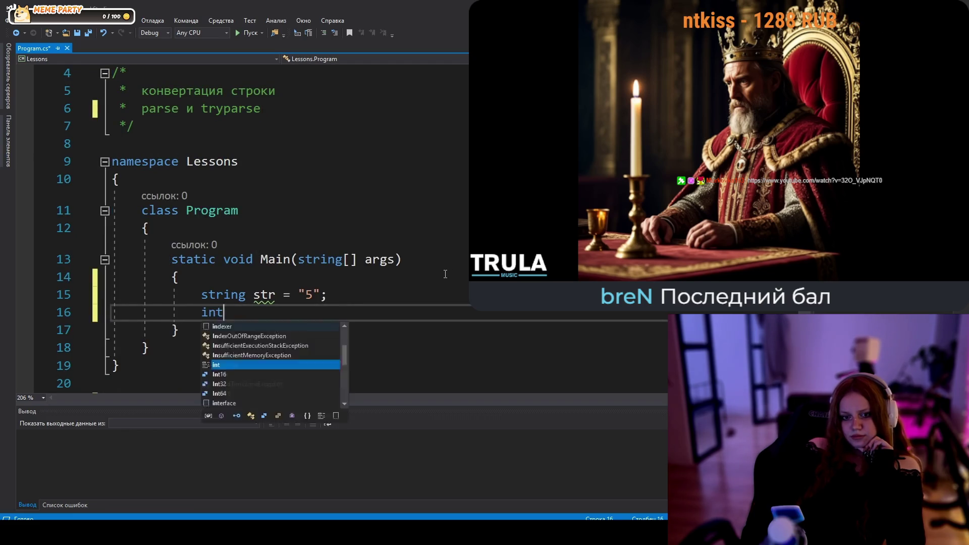
{"action": "key", "text": "BackSpace"}
{"action": "key", "text": "BackSpace"}
{"action": "key", "text": "BackSpace"}
{"action": "type", "text": "do"}
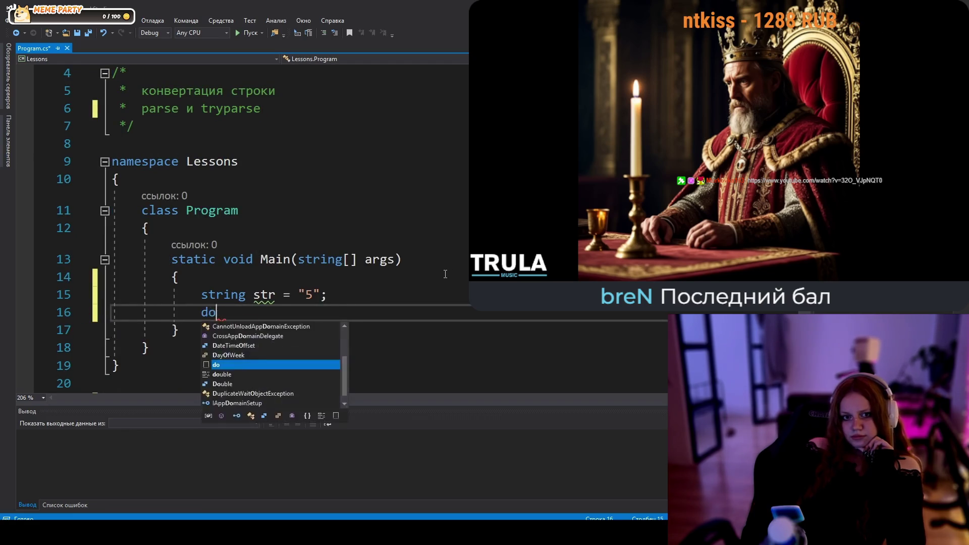
{"action": "type", "text": "uble."}
{"action": "key", "text": "BackSpace"}
{"action": "key", "text": "BackSpace"}
{"action": "key", "text": "BackSpace"}
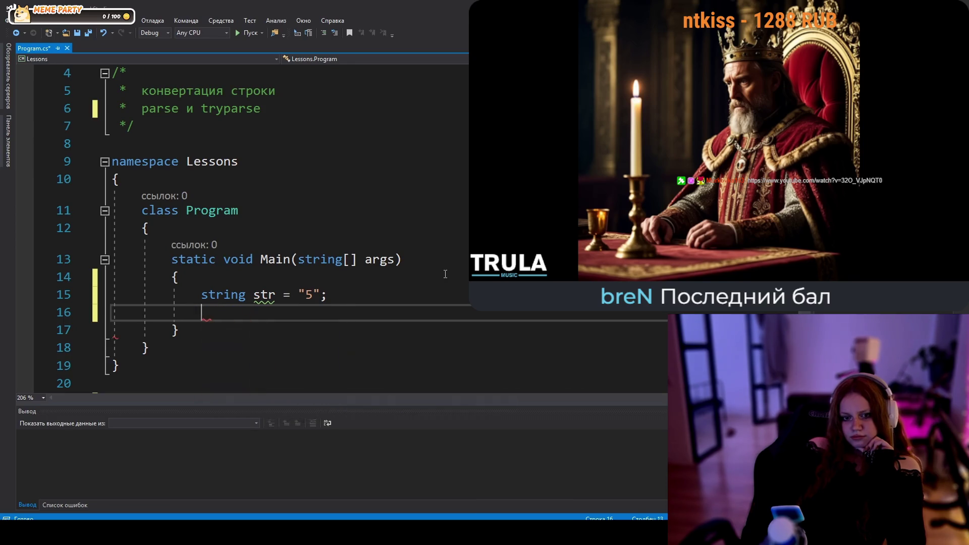
{"action": "type", "text": "int."}
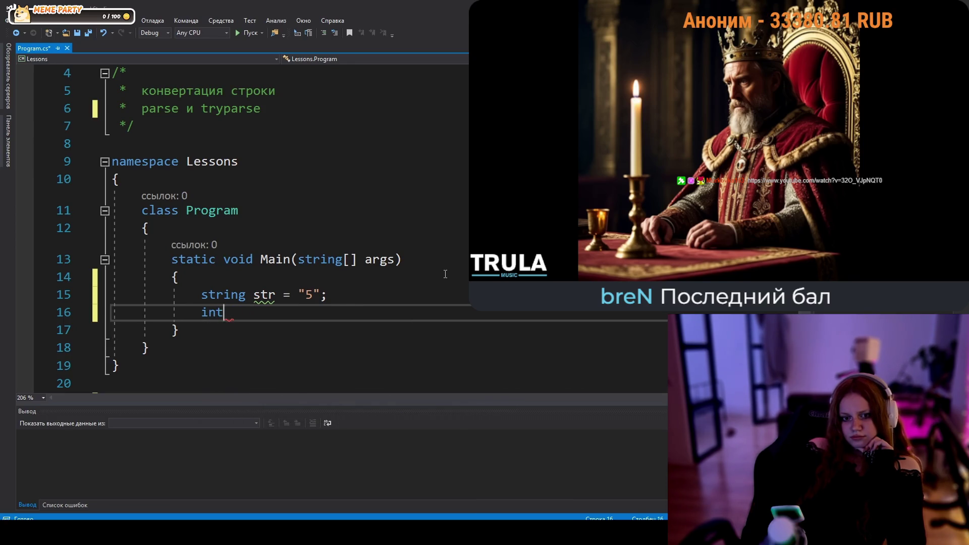
{"action": "key", "text": "Up"}
{"action": "key", "text": "Up"}
{"action": "type", "text": "("}
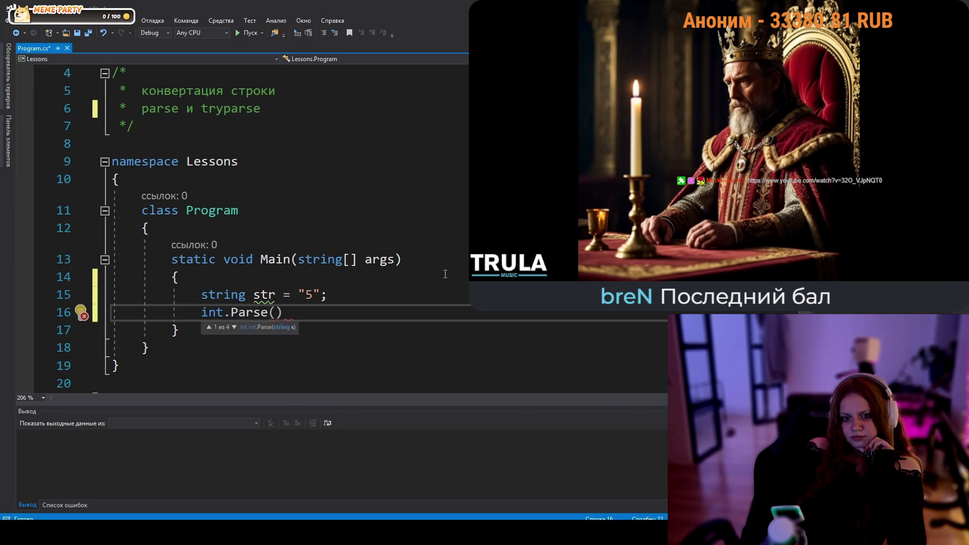
{"action": "type", "text": "str);"}
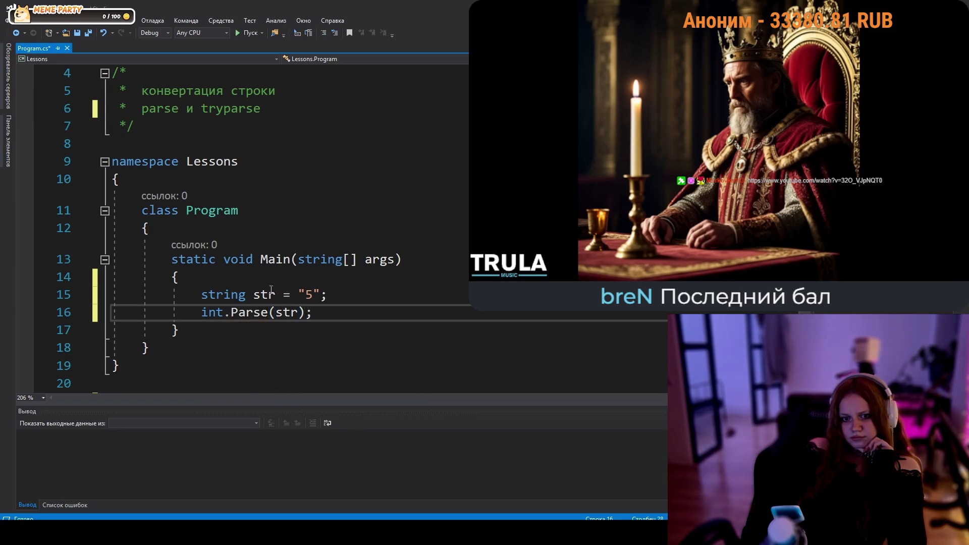
{"action": "double_click", "coordinate": [213, 315]}
{"action": "left_click", "coordinate": [249, 316]}
{"action": "left_click", "coordinate": [287, 314]}
{"action": "left_click", "coordinate": [314, 315]}
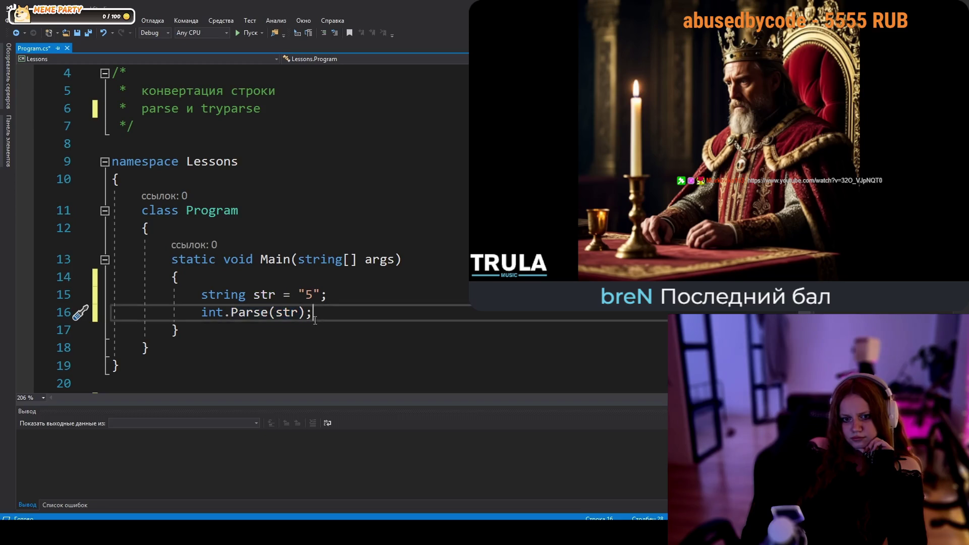
- Complete it as int a = int.Parse(str);, set a breakpoint there and start debugging
{"action": "left_click", "coordinate": [187, 313]}
{"action": "type", "text": "int"}
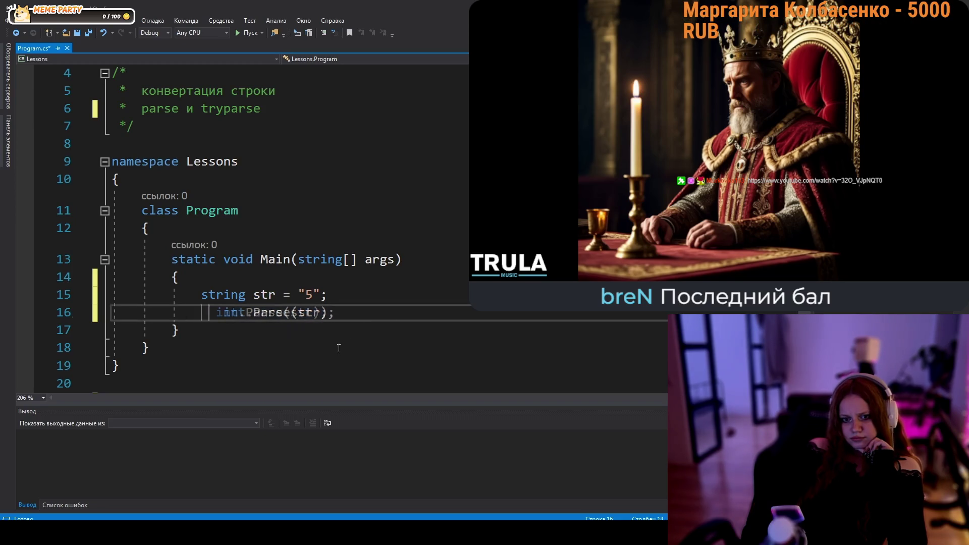
{"action": "type", "text": " a ="}
{"action": "left_click", "coordinate": [325, 295]}
{"action": "key", "text": "Return"}
{"action": "left_click", "coordinate": [261, 330]}
{"action": "key", "text": "Delete"}
{"action": "key", "text": "Up"}
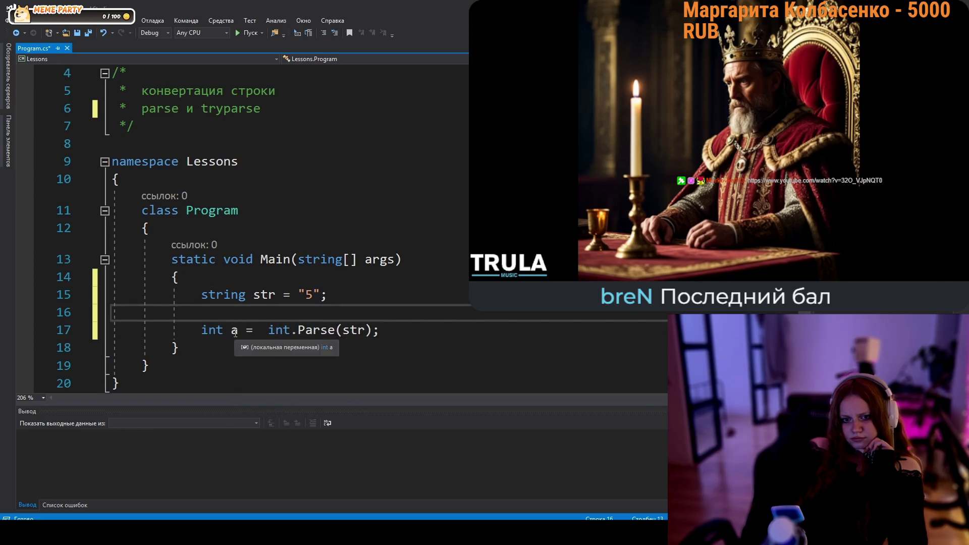
{"action": "key", "text": "Up"}
{"action": "key", "text": "Up"}
{"action": "left_click", "coordinate": [30, 331]}
{"action": "key", "text": "F5"}
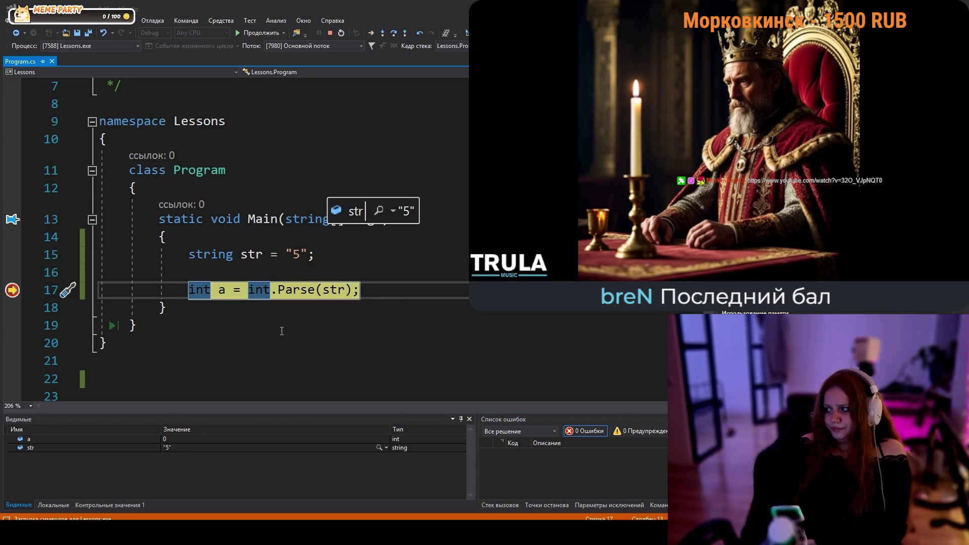
- Check str's value, step over Parse to see a become 5, then stop debugging
{"action": "left_click", "coordinate": [329, 254]}
{"action": "mouse_move", "coordinate": [345, 290]}
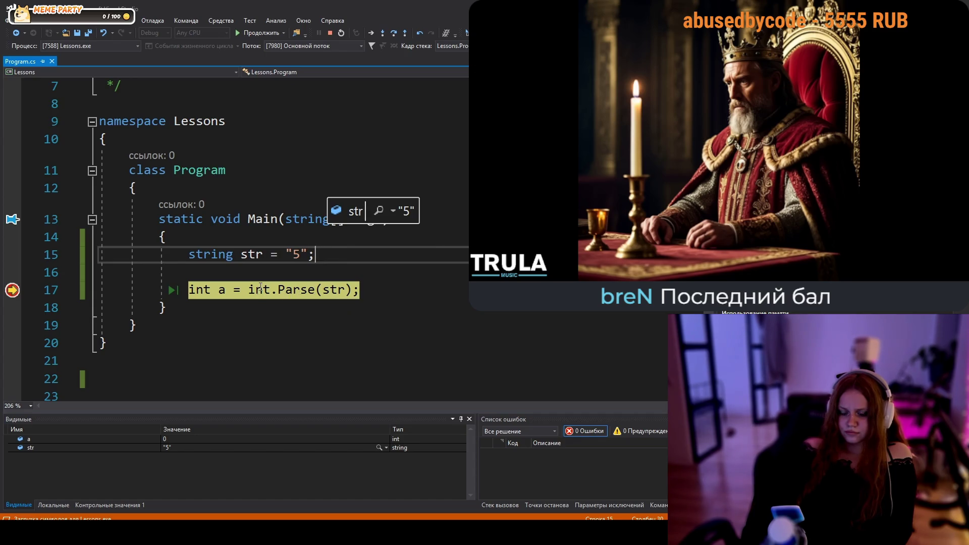
{"action": "key", "text": "F10"}
{"action": "mouse_move", "coordinate": [223, 289]}
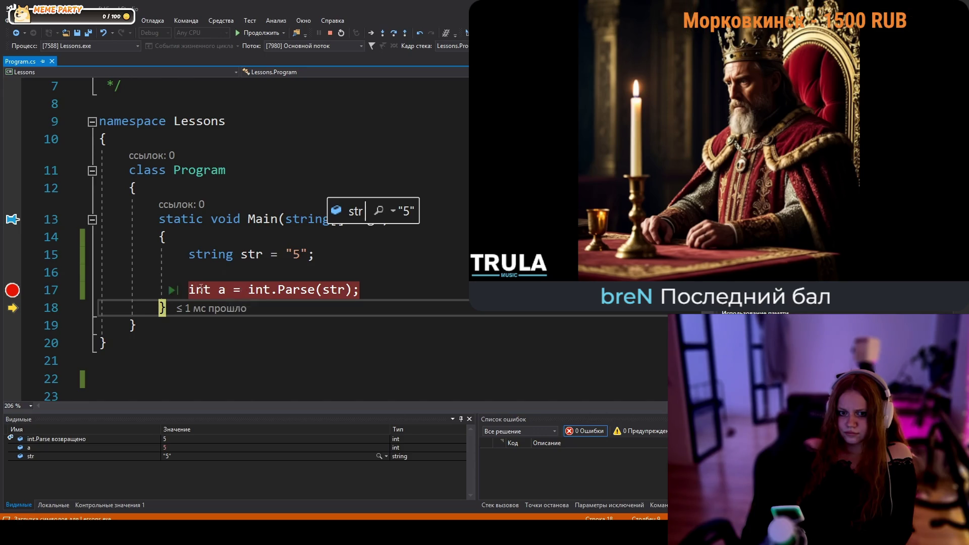
{"action": "left_click", "coordinate": [233, 274]}
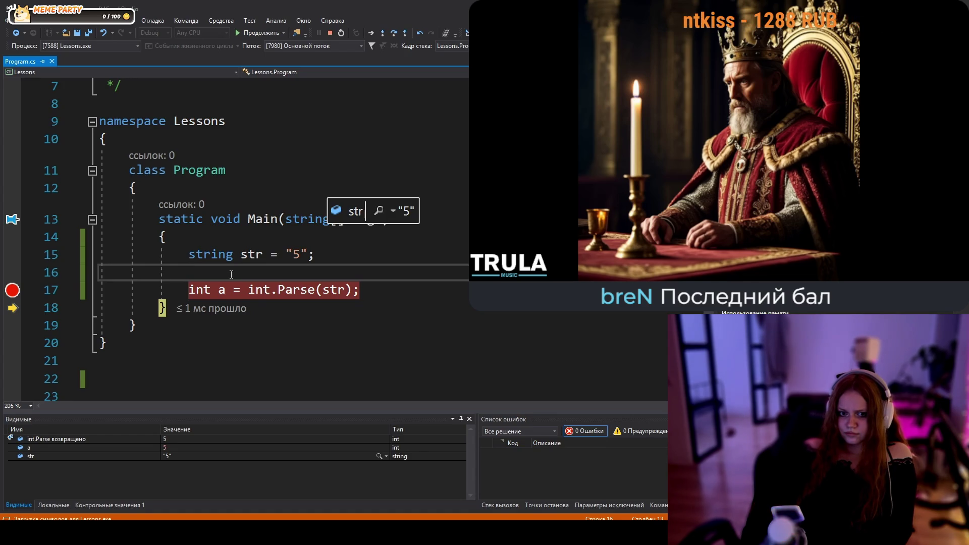
{"action": "key", "text": "shift+F5"}
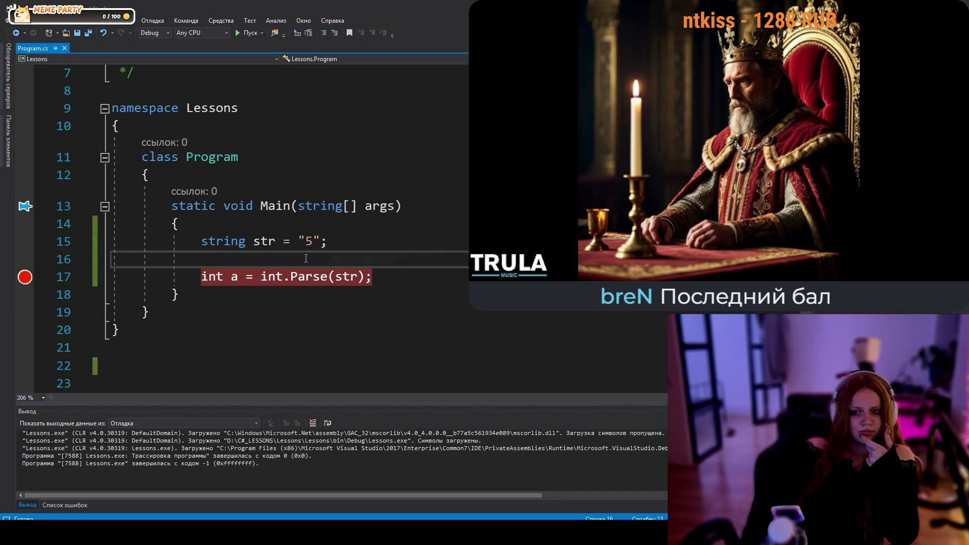
- Change str to "5,9" and make line 17 read double a = double.Parse(str);
{"action": "left_click", "coordinate": [313, 241]}
{"action": "type", "text": ","}
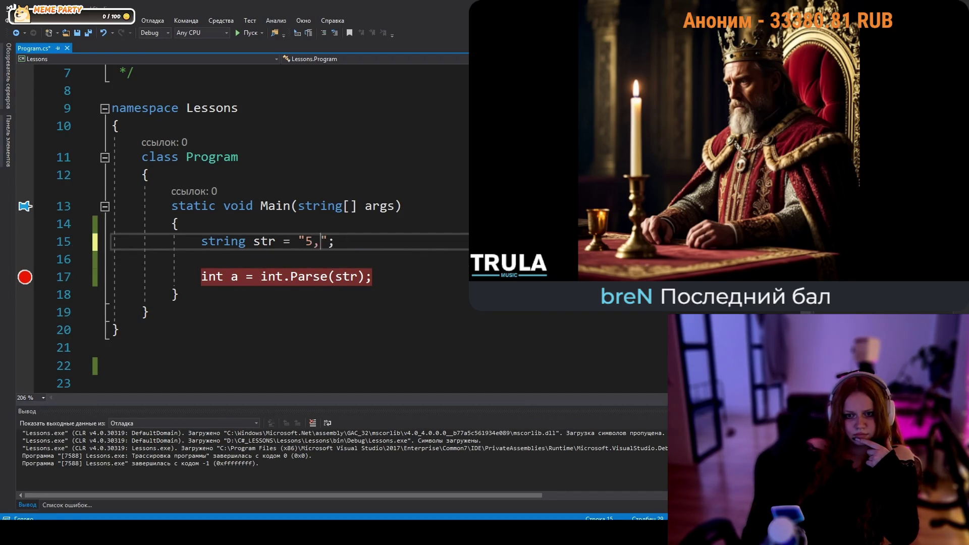
{"action": "type", "text": "9"}
{"action": "left_click", "coordinate": [283, 276]}
{"action": "key", "text": "BackSpace"}
{"action": "key", "text": "BackSpace"}
{"action": "key", "text": "BackSpace"}
{"action": "type", "text": "do"}
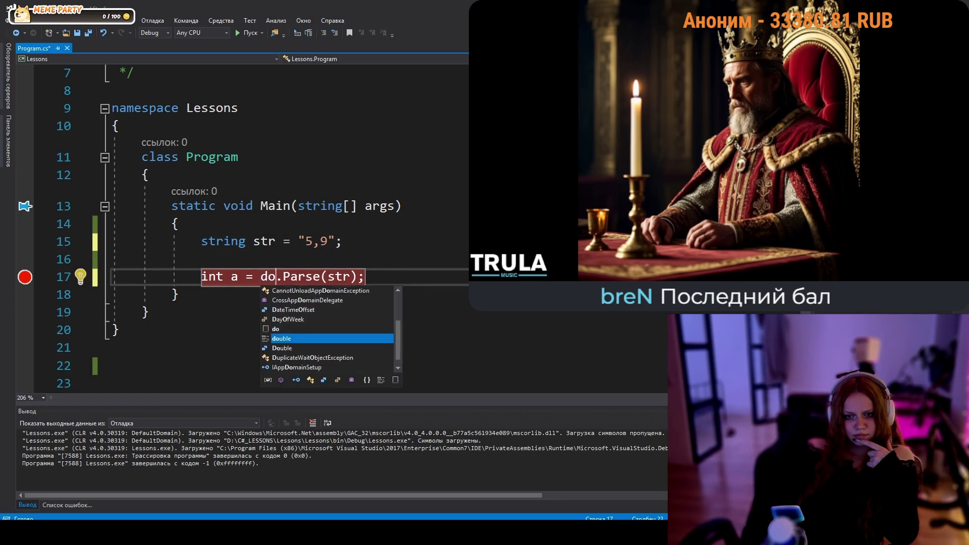
{"action": "key", "text": "Tab"}
{"action": "double_click", "coordinate": [212, 276]}
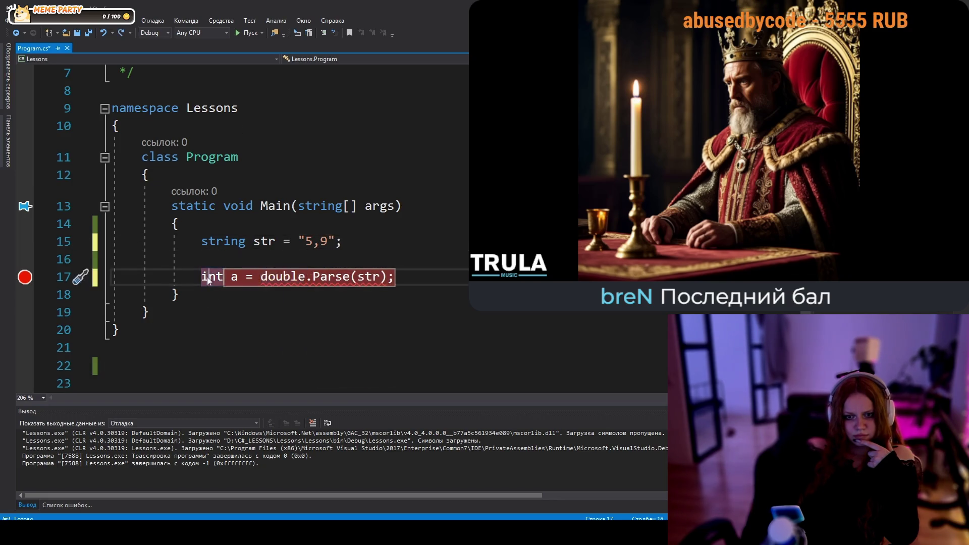
{"action": "type", "text": "double"}
{"action": "key", "text": "Up"}
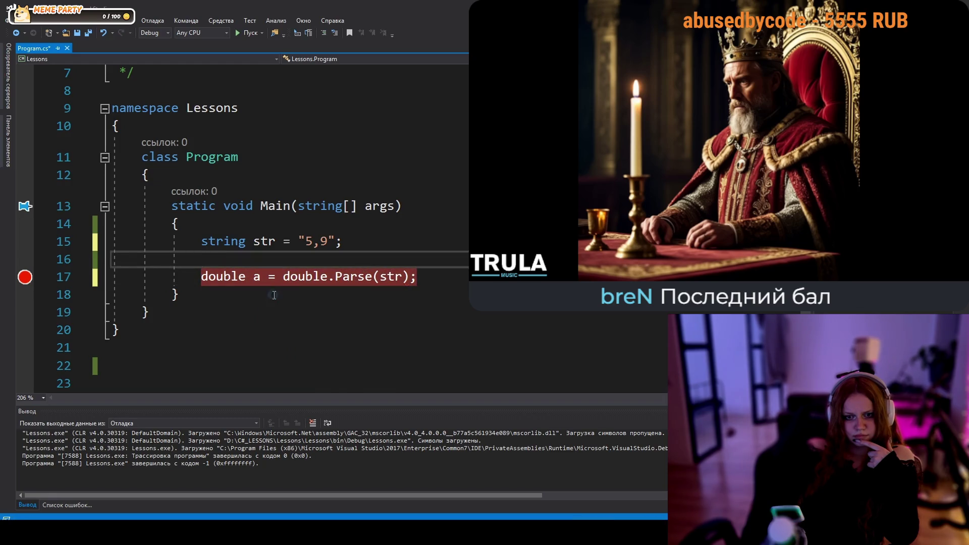
- Rerun under the debugger and pin the value tip for a
{"action": "key", "text": "F5"}
{"action": "mouse_move", "coordinate": [244, 291]}
{"action": "left_click", "coordinate": [272, 303]}
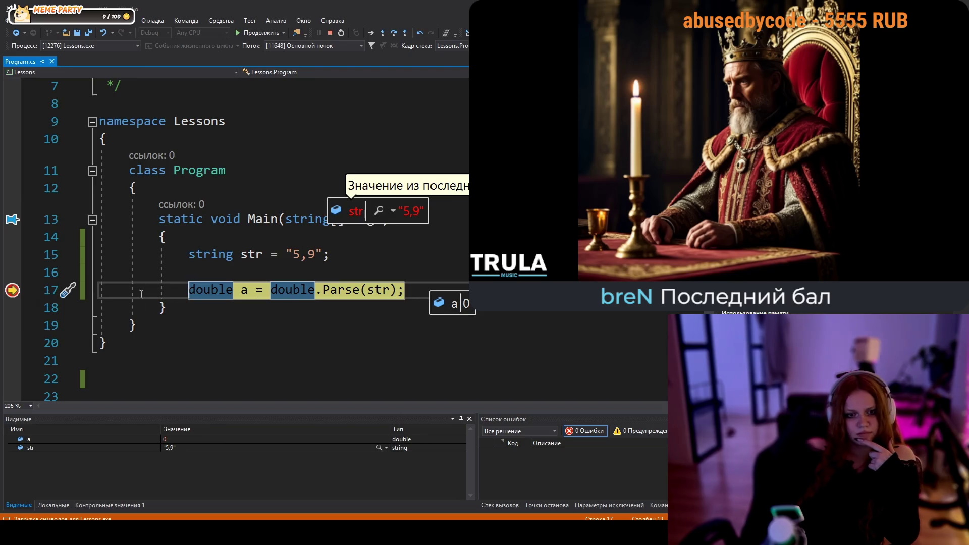
- Step over double.Parse, confirm a now holds 5,9 in the Watch window, and pause the video
{"action": "key", "text": "F10"}
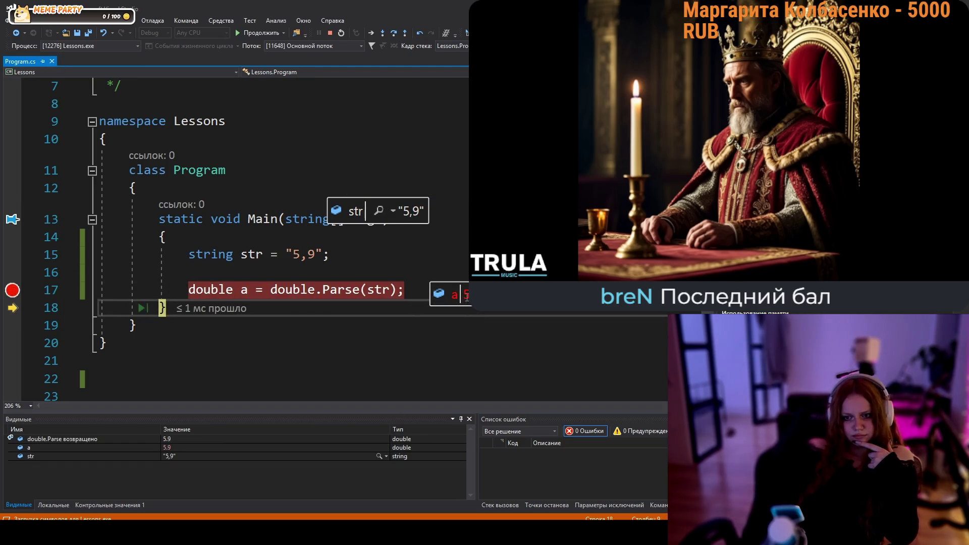
{"action": "key", "text": "space"}
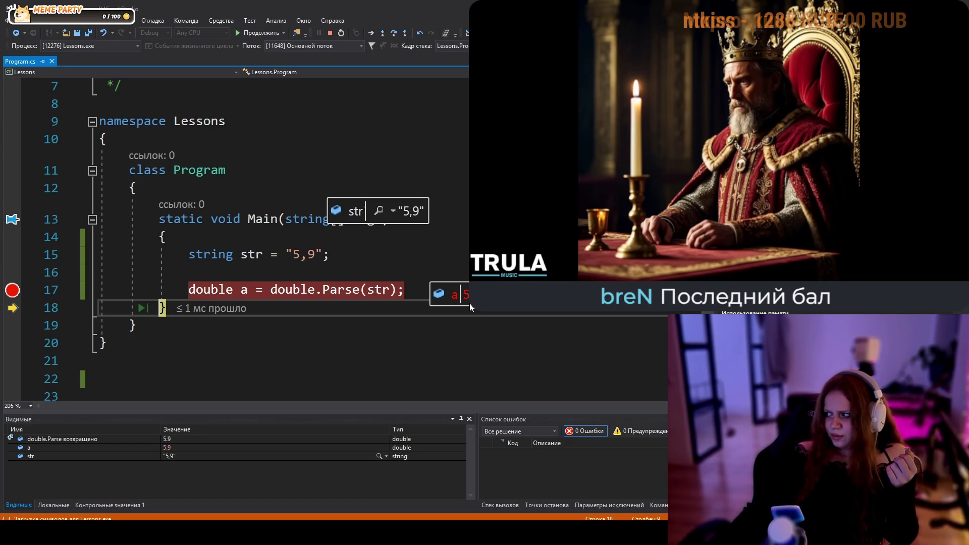
{"action": "mouse_move", "coordinate": [409, 236]}
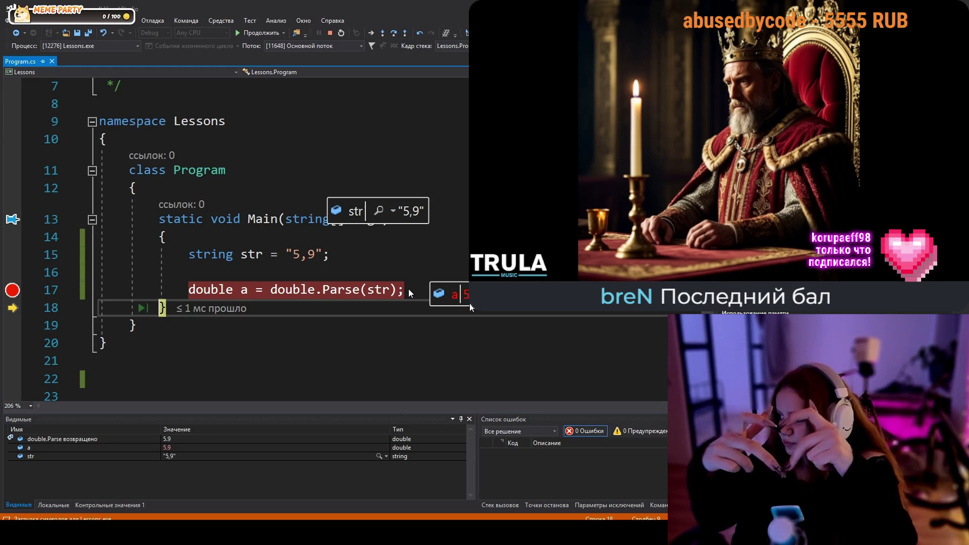
{"action": "key", "text": "space"}
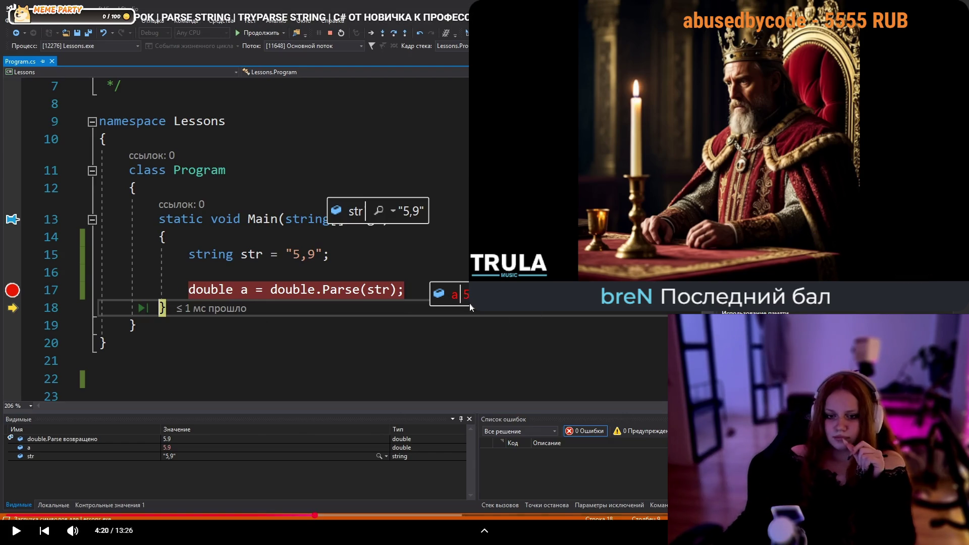
- Play the tutorial through its edit of str to "5.9" and rerun to the breakpoint, then pause it
{"action": "key", "text": "space"}
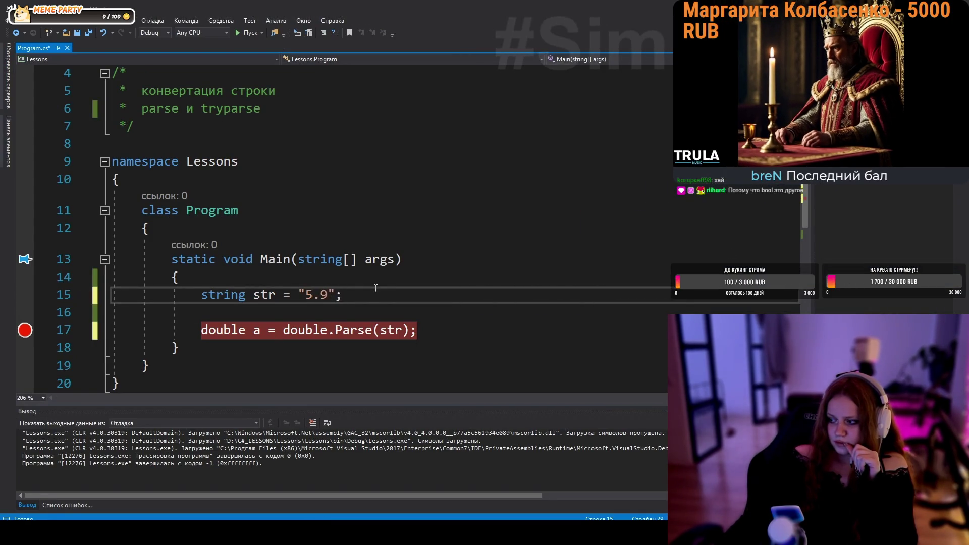
{"action": "left_click", "coordinate": [508, 219]}
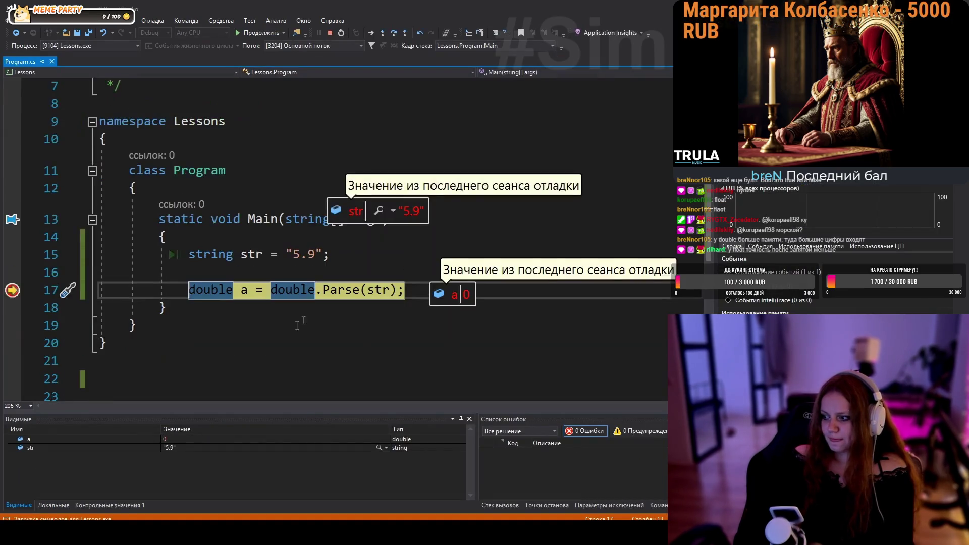
- Step into the FormatException on "5.9", stop debugging with Shift+F5, and check the using directives
{"action": "key", "text": "F10"}
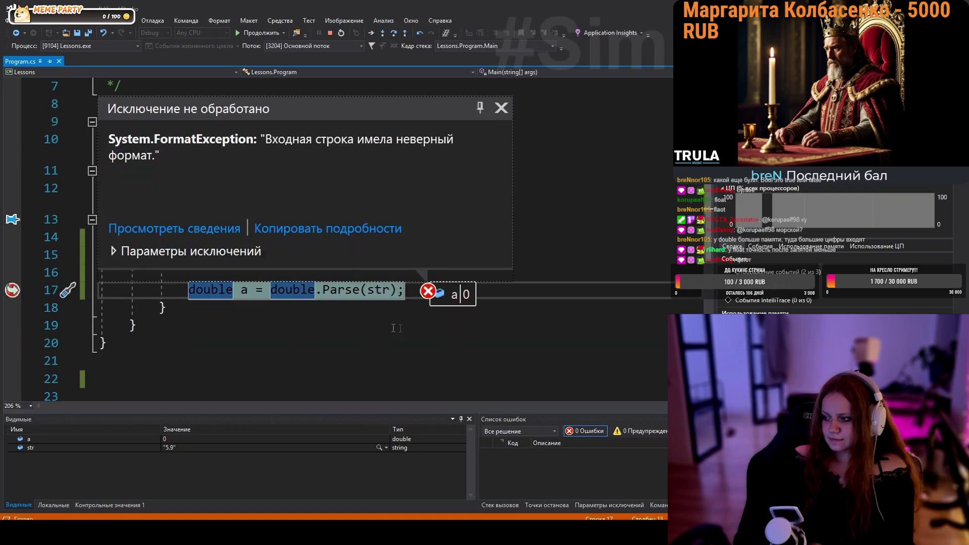
{"action": "left_click", "coordinate": [546, 275]}
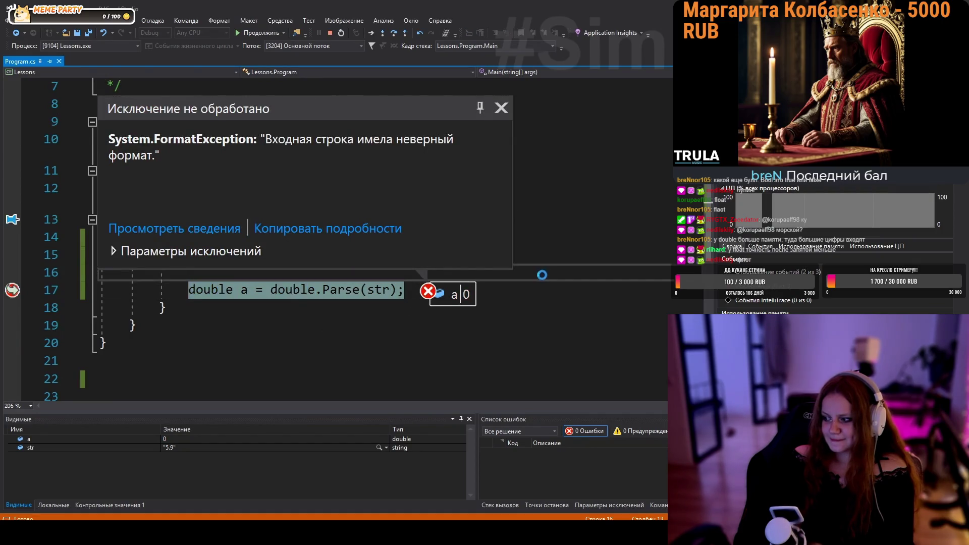
{"action": "key", "text": "shift+F5"}
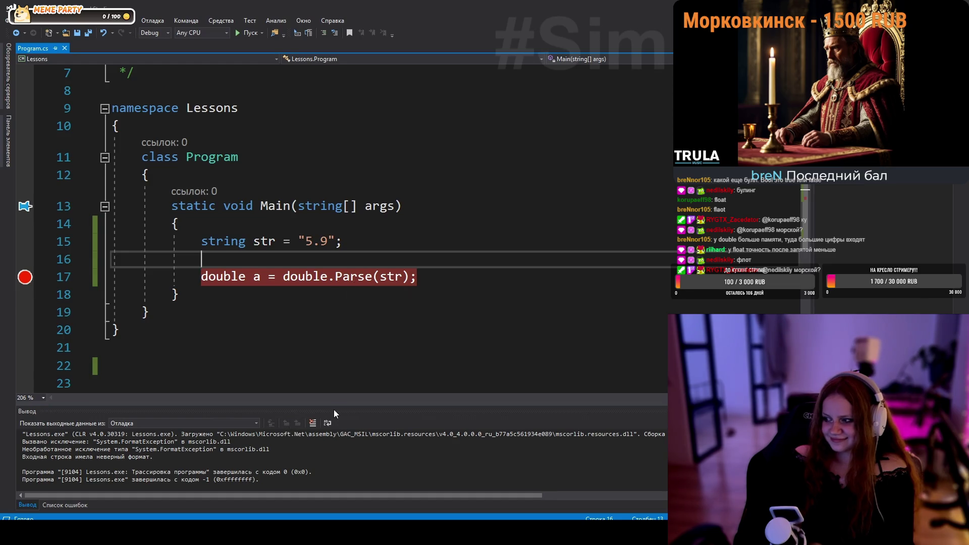
{"action": "scroll", "coordinate": [323, 227], "scroll_direction": "up", "scroll_amount": 2}
{"action": "left_click", "coordinate": [202, 91]}
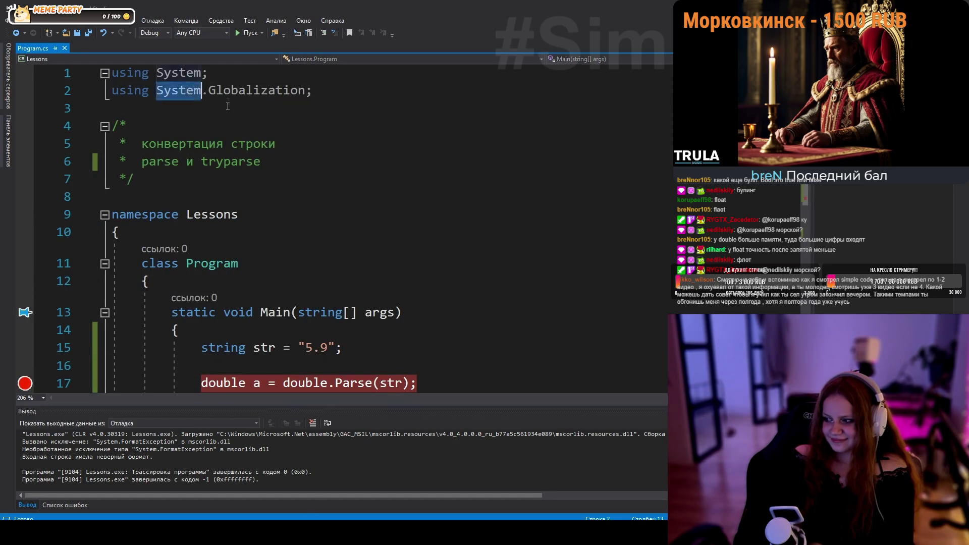
- Declare a new NumberFormatInfo object on a new line above the double.Parse call
{"action": "scroll", "coordinate": [323, 309], "scroll_direction": "down", "scroll_amount": 2}
{"action": "left_click", "coordinate": [515, 242]}
{"action": "key", "text": "Return"}
{"action": "key", "text": "Return"}
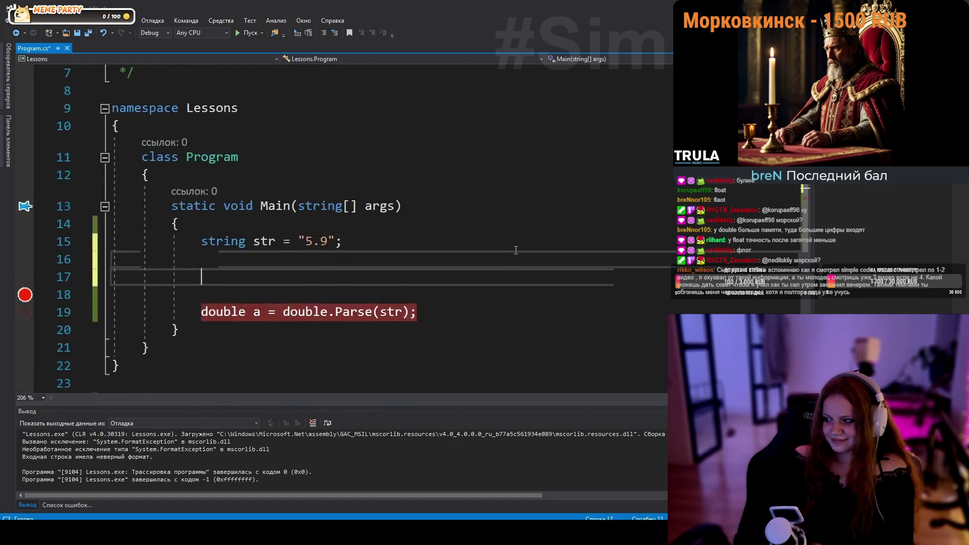
{"action": "type", "text": "Nu"}
{"action": "key", "text": "Down"}
{"action": "key", "text": "Down"}
{"action": "key", "text": "Down"}
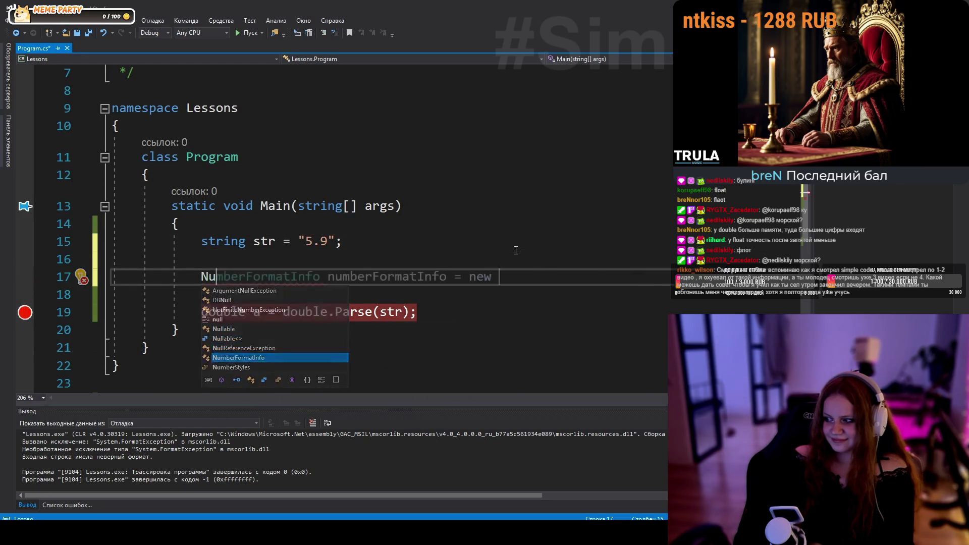
{"action": "key", "text": "Tab"}
{"action": "key", "text": "Return"}
- Add an initializer setting NumberDecimalSeparator = ".", then pause the lesson video at 5:27
{"action": "type", "text": "{"}
{"action": "key", "text": "Return"}
{"action": "type", "text": "sepa"}
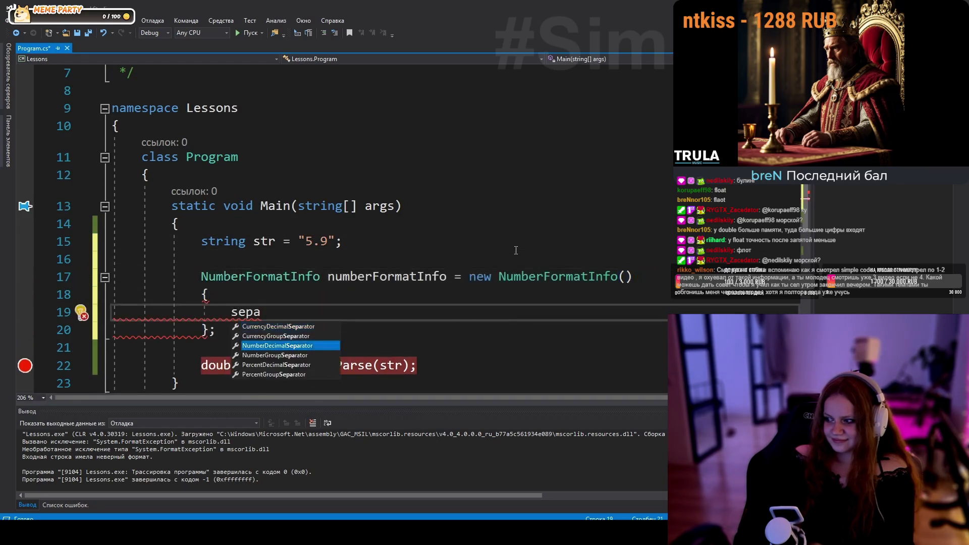
{"action": "key", "text": "Tab"}
{"action": "type", "text": "= \".\","}
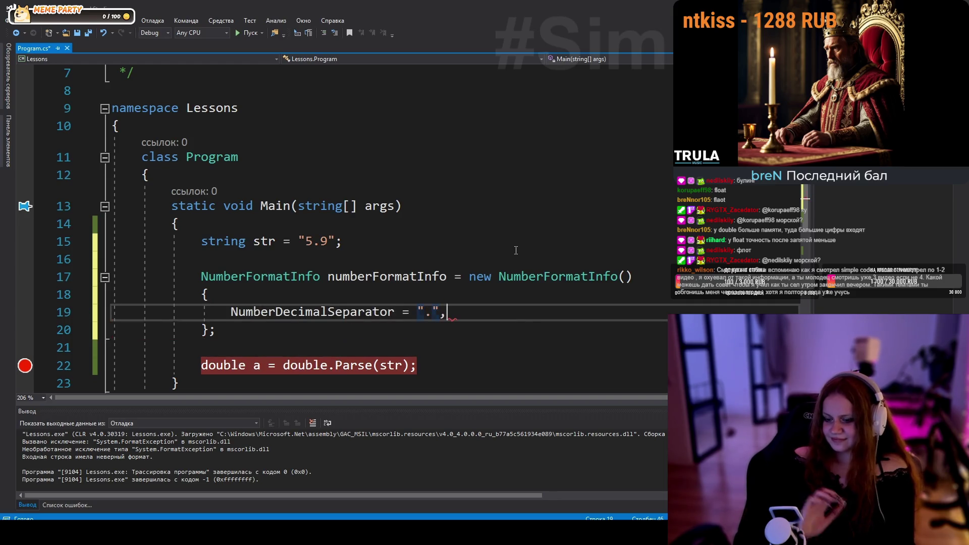
{"action": "left_click", "coordinate": [197, 221]}
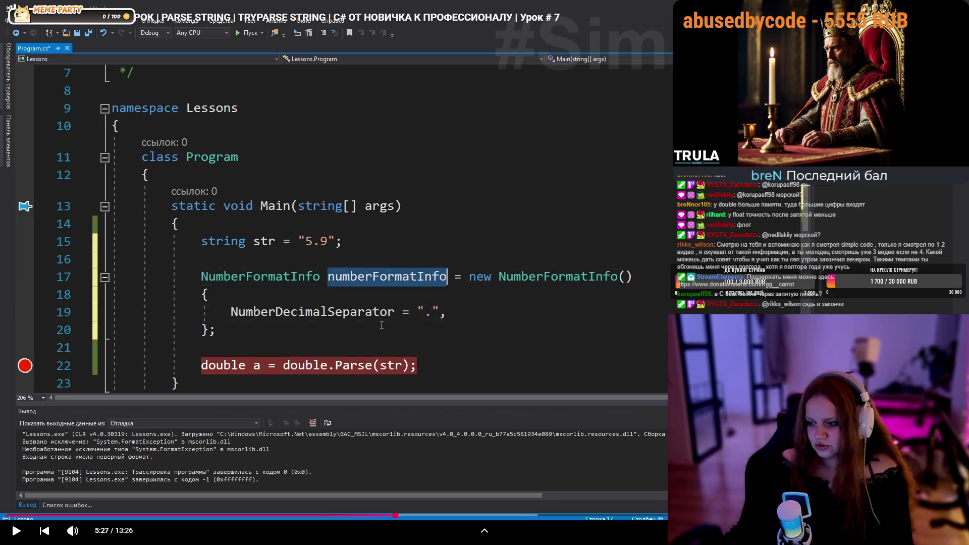
{"action": "key", "text": "Escape"}
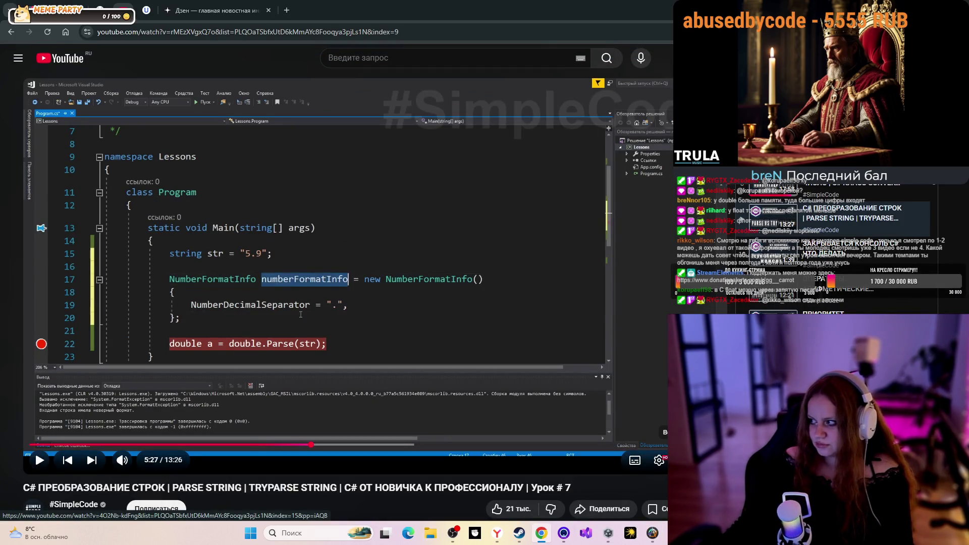
- Dismiss Unity Hub and resume the tutorial video in fullscreen from 5:27
{"action": "left_click", "coordinate": [608, 533]}
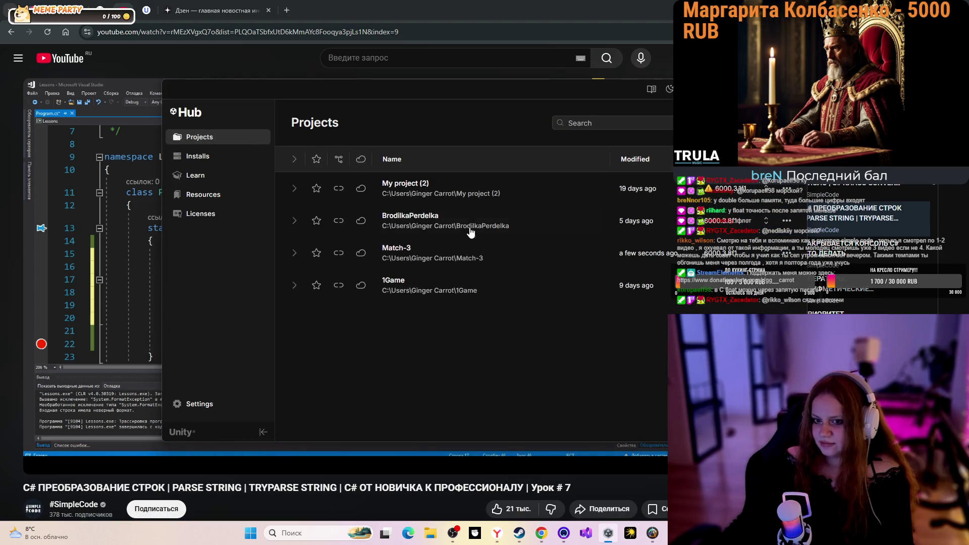
{"action": "key", "text": "alt+Tab"}
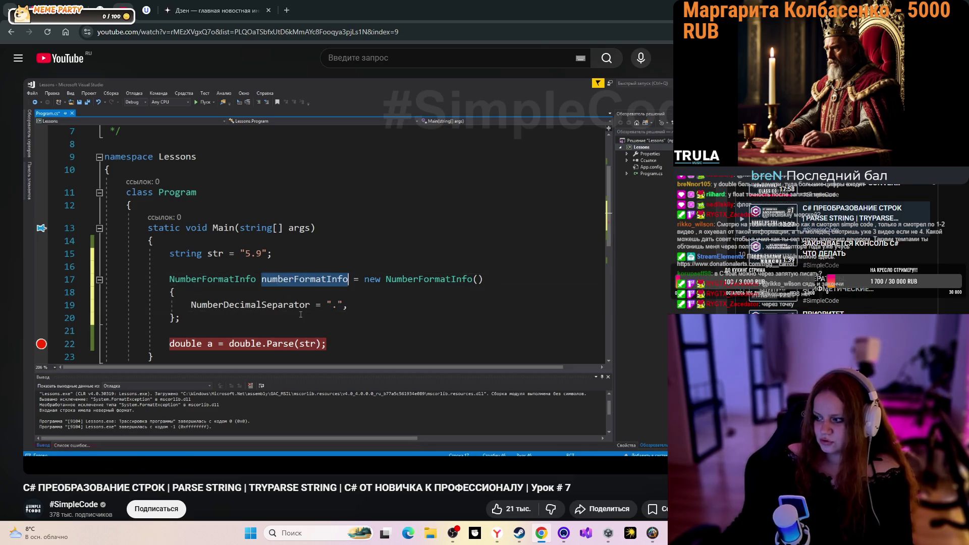
{"action": "key", "text": "f"}
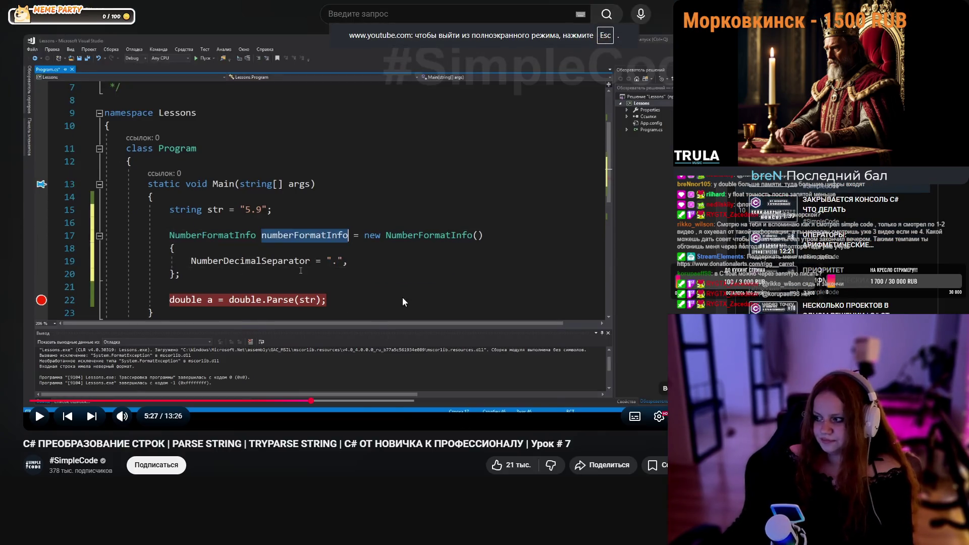
{"action": "key", "text": "space"}
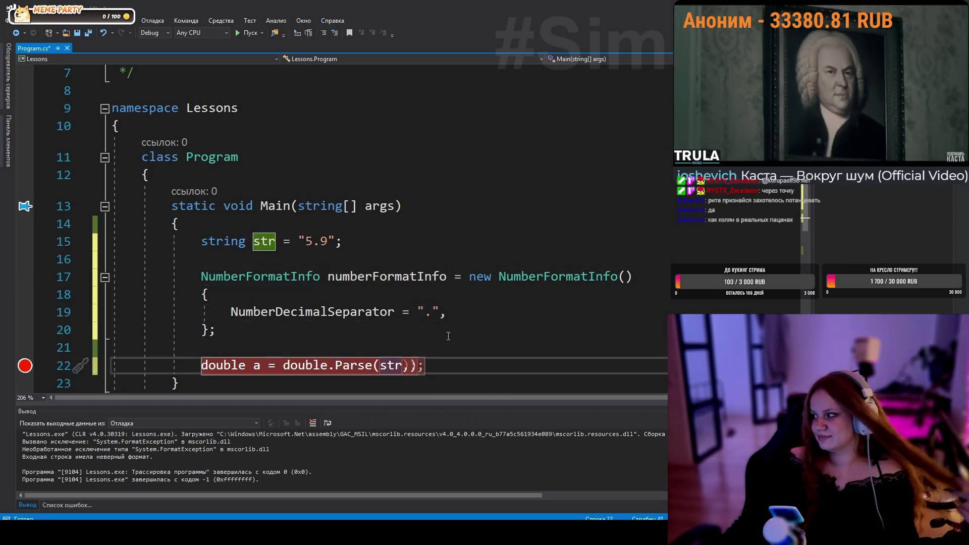
- Watch the author rerun the "5.9" parse with the "." separator, then click the Program class line
{"action": "mouse_move", "coordinate": [659, 352]}
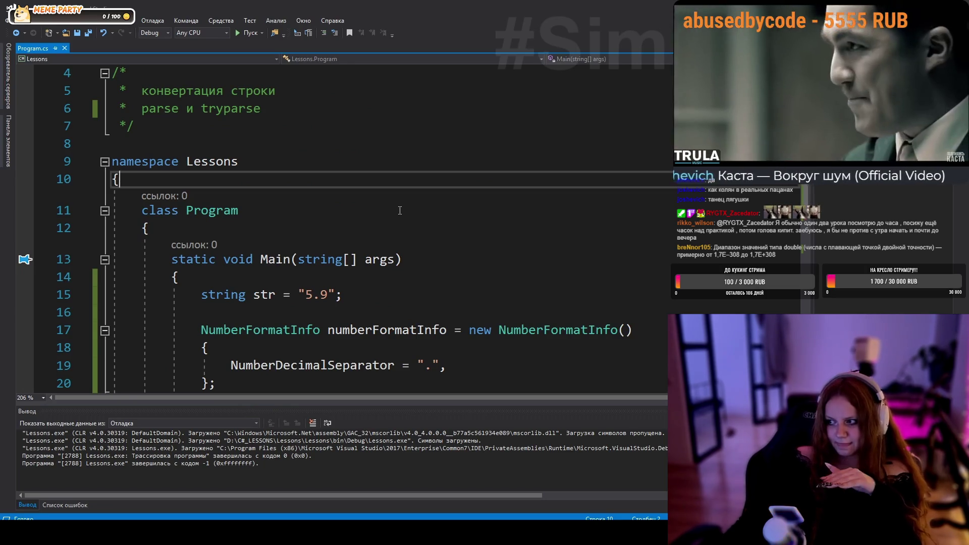
{"action": "left_click", "coordinate": [400, 211]}
- Delete the NumberFormatInfo block (lines 16–21) and its argument to double.Parse
{"action": "key", "text": "Down"}
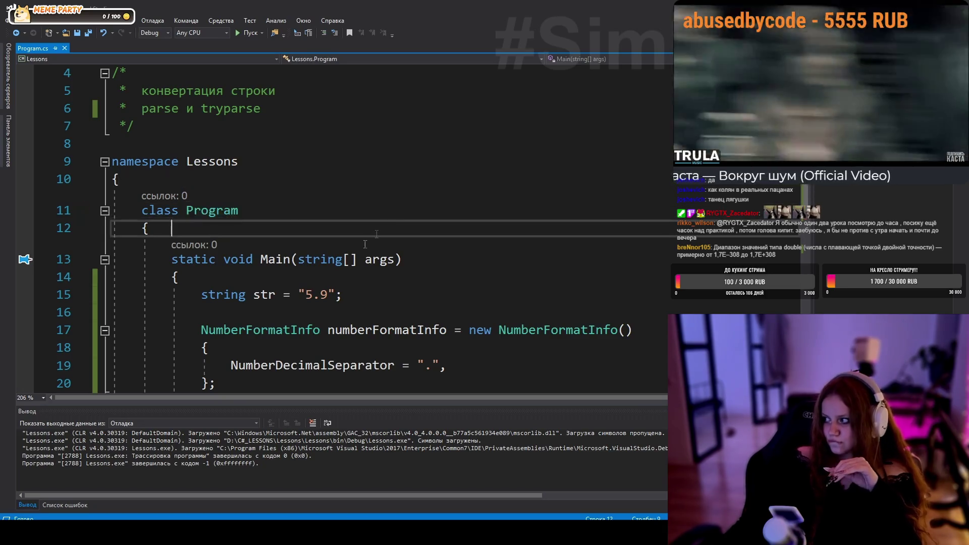
{"action": "scroll", "coordinate": [364, 244], "scroll_direction": "down", "scroll_amount": 1}
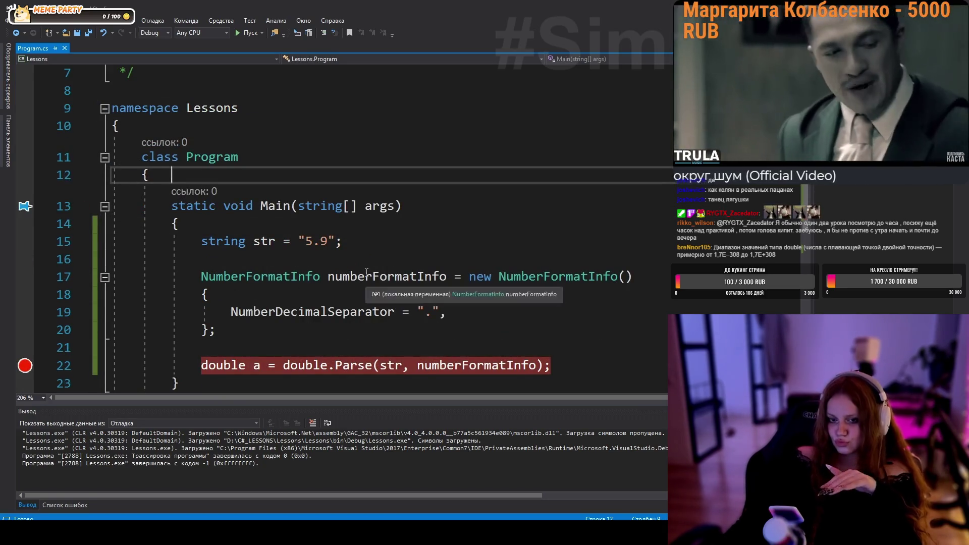
{"action": "scroll", "coordinate": [349, 273], "scroll_direction": "up", "scroll_amount": 1}
{"action": "scroll", "coordinate": [352, 270], "scroll_direction": "down", "scroll_amount": 1}
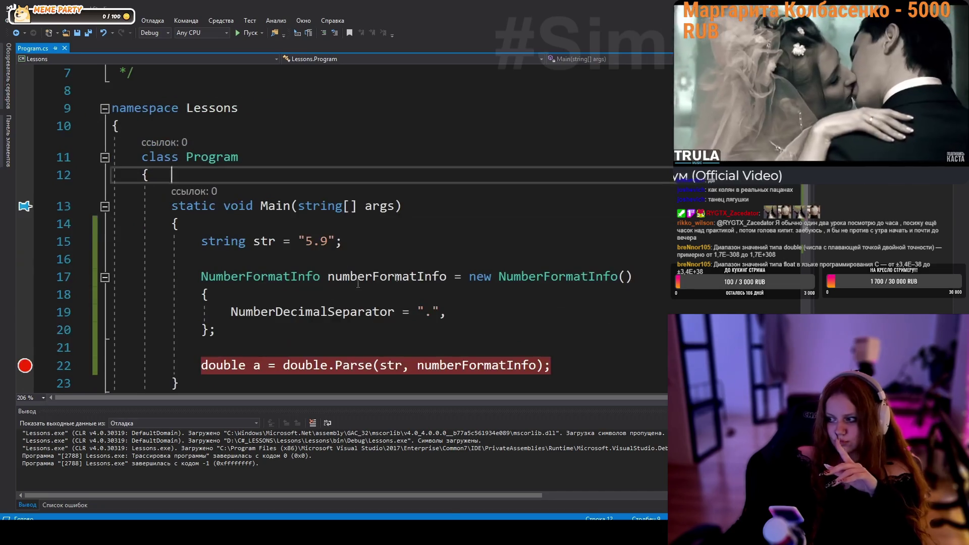
{"action": "left_click_drag", "start_coordinate": [263, 349], "coordinate": [260, 259]}
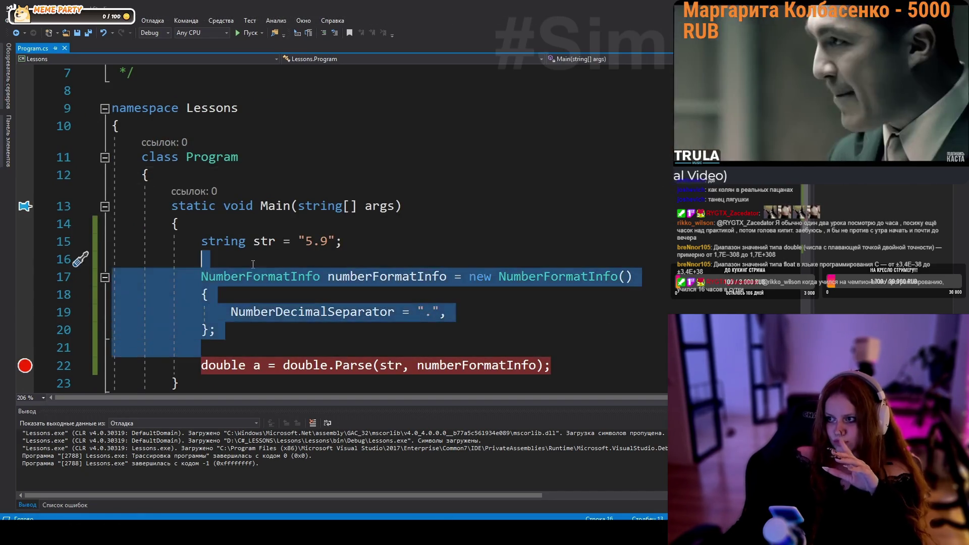
{"action": "key", "text": "Delete"}
{"action": "scroll", "coordinate": [291, 250], "scroll_direction": "up", "scroll_amount": 1}
{"action": "left_click_drag", "start_coordinate": [403, 330], "coordinate": [537, 330]}
{"action": "key", "text": "Delete"}
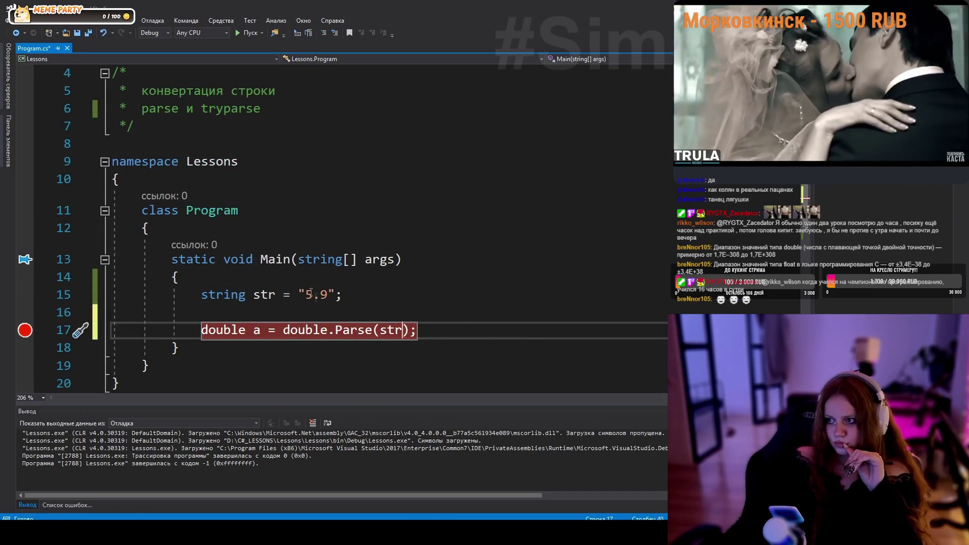
- Make str "5.9jdsdjs", remove the parse-line breakpoint, and run with F5
{"action": "left_click", "coordinate": [328, 295]}
{"action": "type", "text": "jdsdjs"}
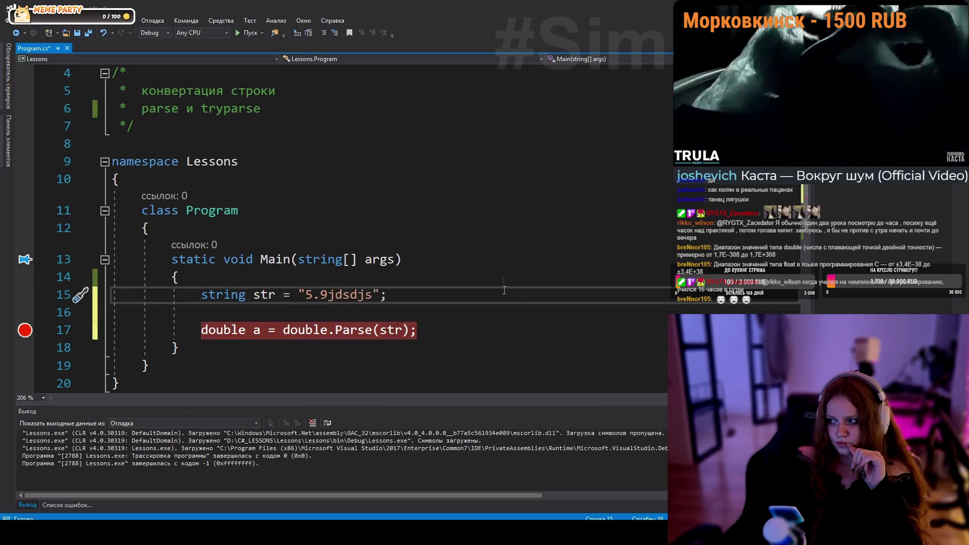
{"action": "key", "text": "Up"}
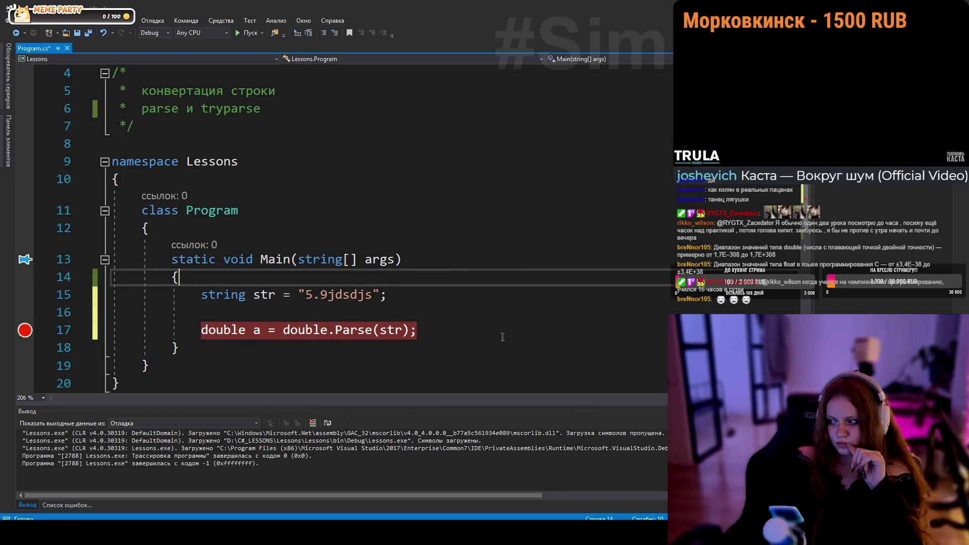
{"action": "double_click", "coordinate": [358, 294]}
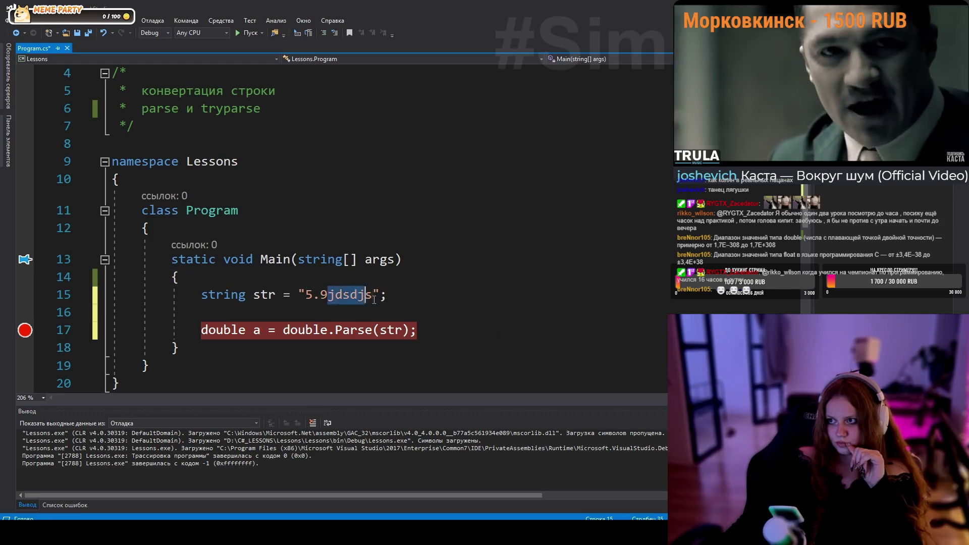
{"action": "left_click", "coordinate": [25, 330]}
{"action": "left_click", "coordinate": [400, 284]}
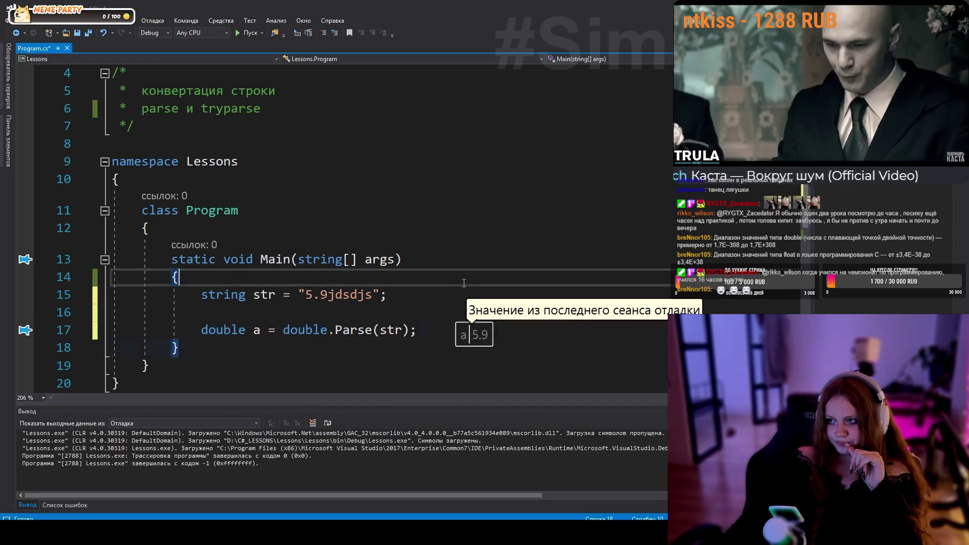
{"action": "key", "text": "F5"}
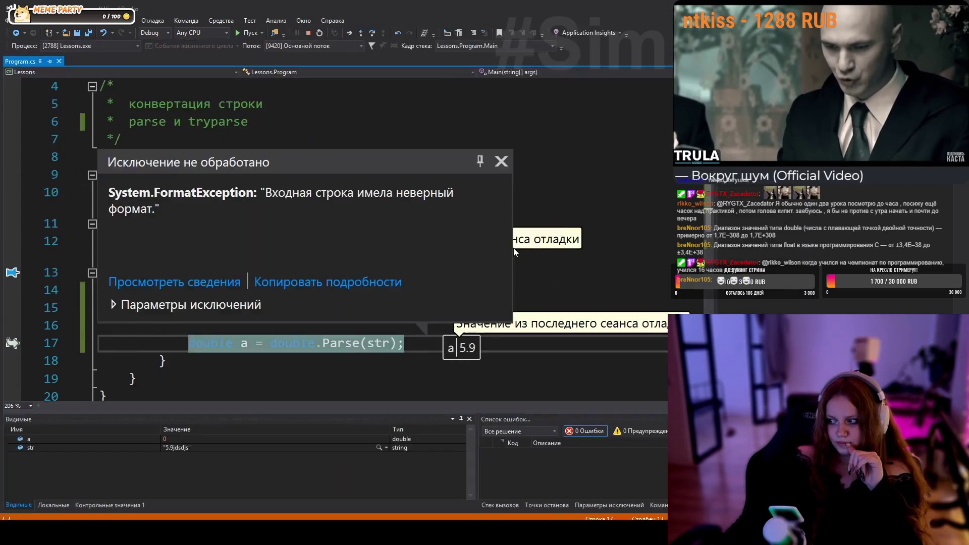
- Replace the dot with a comma to get "5,9jdsdjs", rerun with F5, and stop debugging
{"action": "mouse_move", "coordinate": [367, 162]}
{"action": "left_mouse_down"}
{"action": "mouse_move", "coordinate": [404, 187]}
{"action": "mouse_move", "coordinate": [439, 151]}
{"action": "left_mouse_up"}
{"action": "left_click", "coordinate": [403, 309]}
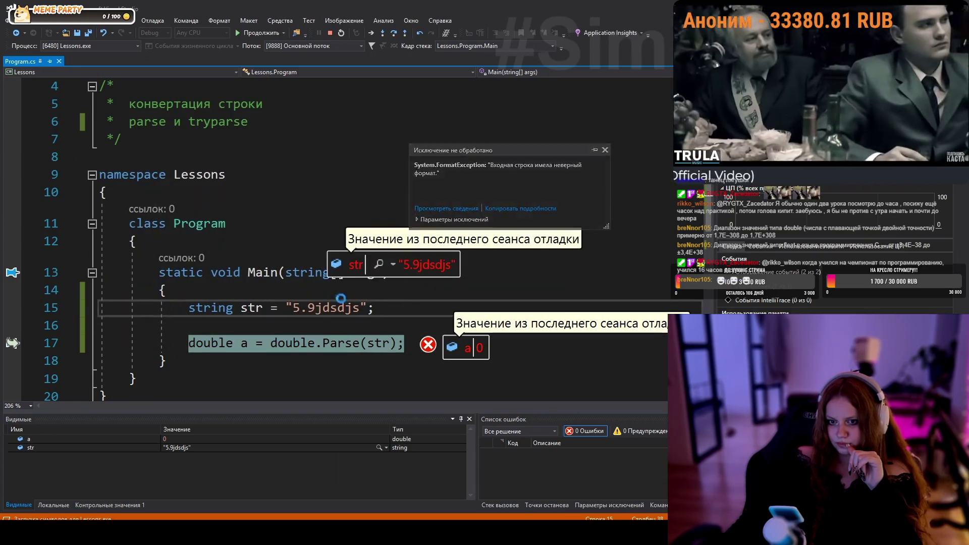
{"action": "key", "text": "shift+F5"}
{"action": "key", "text": "Left"}
{"action": "key", "text": "Left"}
{"action": "key", "text": "Left"}
{"action": "key", "text": "BackSpace"}
{"action": "type", "text": ","}
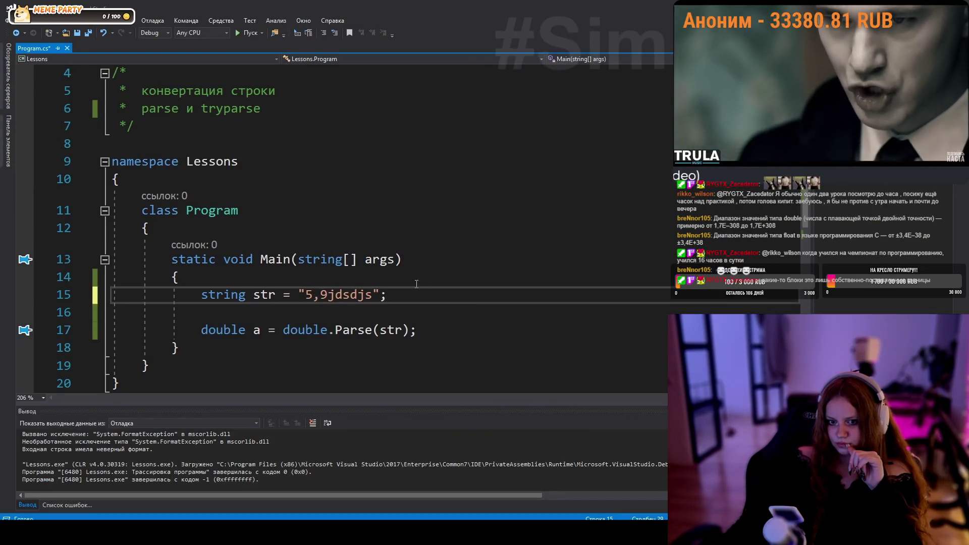
{"action": "key", "text": "F5"}
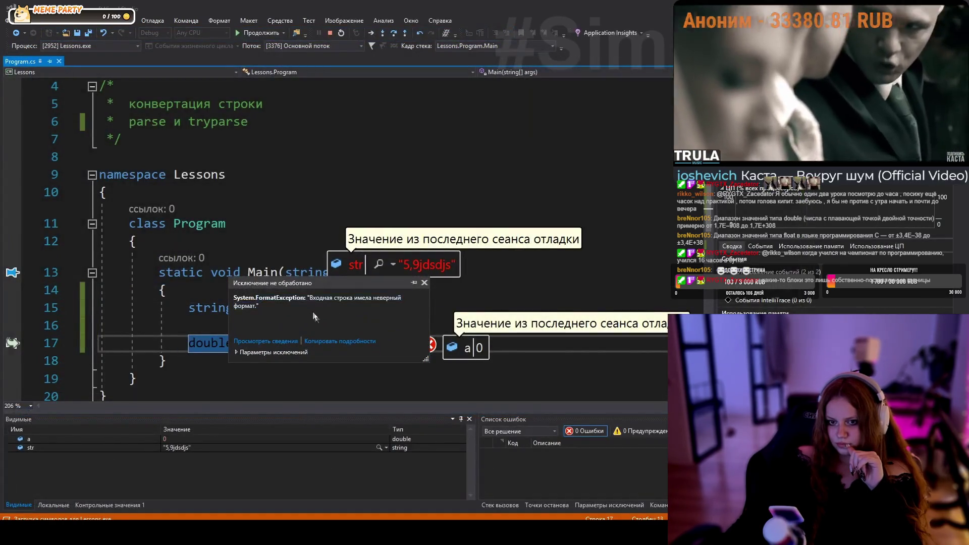
{"action": "key", "text": "shift+F5"}
- Select the jdsdjs letters inside the string literal
{"action": "key", "text": "Up"}
{"action": "key", "text": "Up"}
{"action": "key", "text": "Up"}
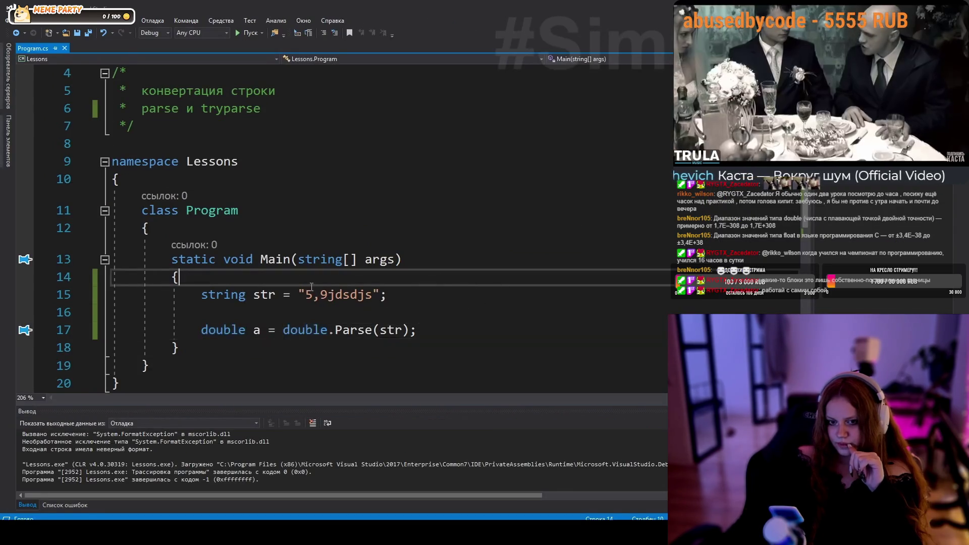
{"action": "double_click", "coordinate": [347, 296]}
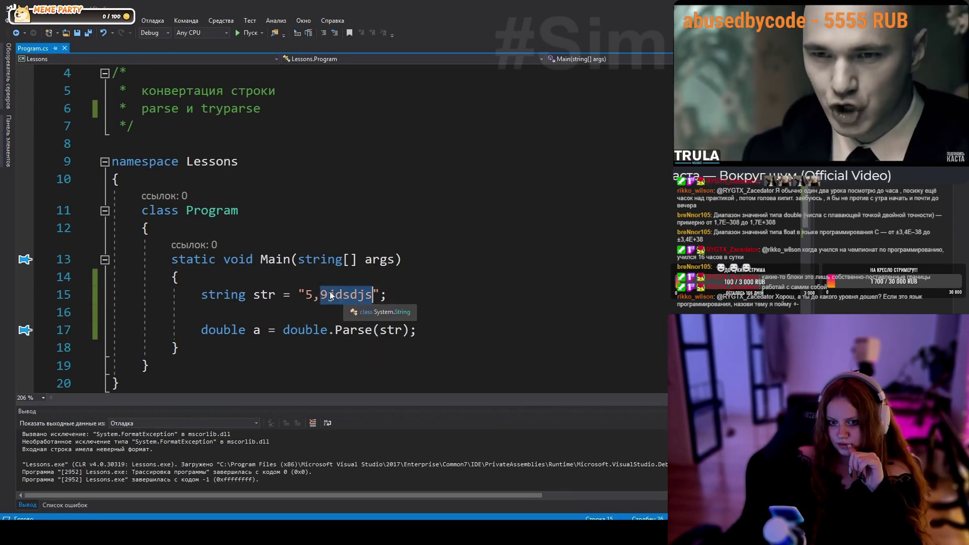
{"action": "left_click_drag", "start_coordinate": [328, 295], "coordinate": [372, 295]}
{"action": "mouse_move", "coordinate": [540, 128]}
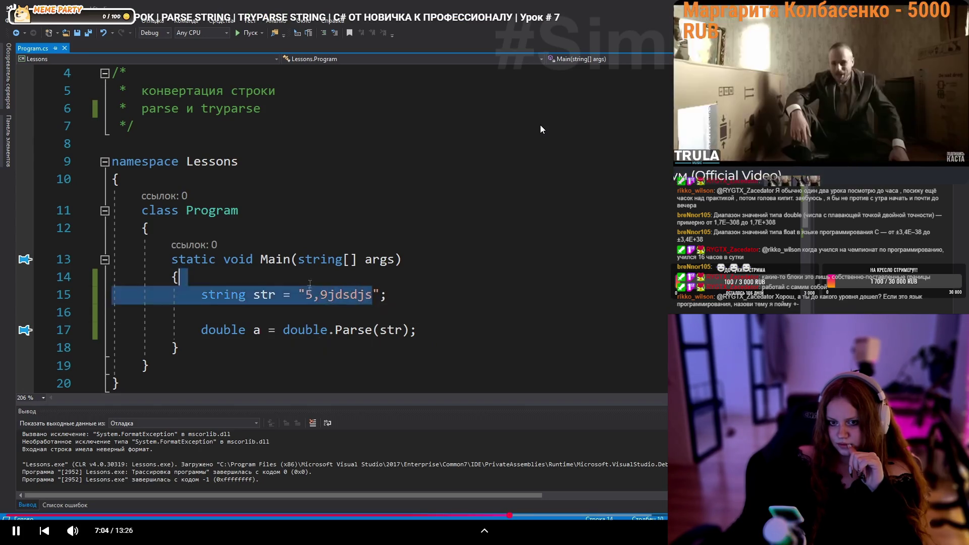
- Pause and resume the lesson until Convert.ToInt32 on "1dsdsds" throws a FormatException
{"action": "key", "text": "space"}
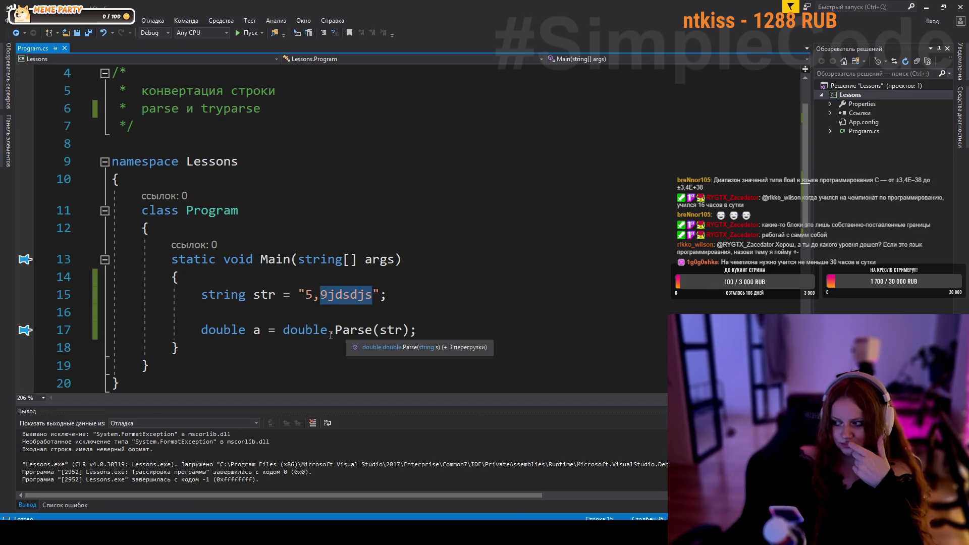
{"action": "key", "text": "space"}
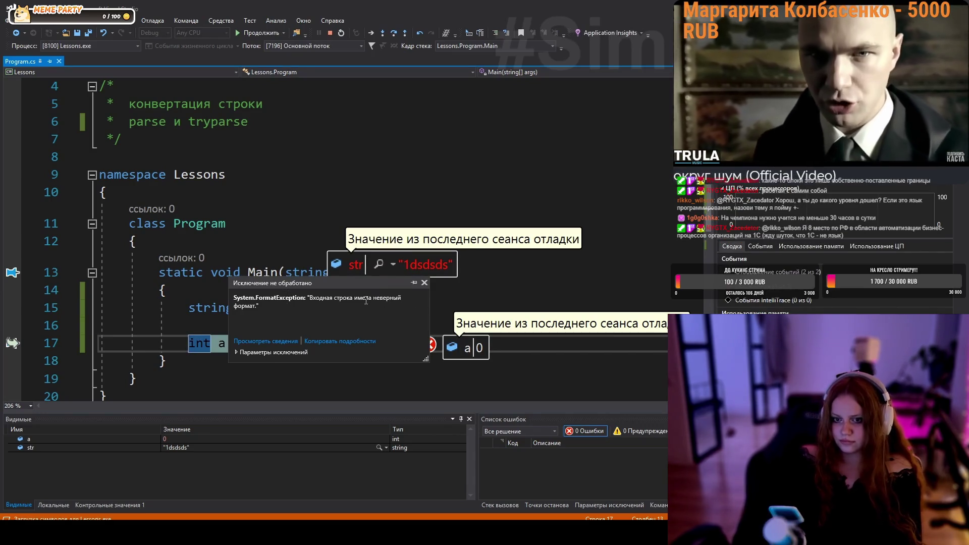
- Wrap the conversion in try/catch, with the catch printing "Ошибка при конвертации" and no exception variable
{"action": "key", "text": "shift+F5"}
{"action": "left_click", "coordinate": [447, 321]}
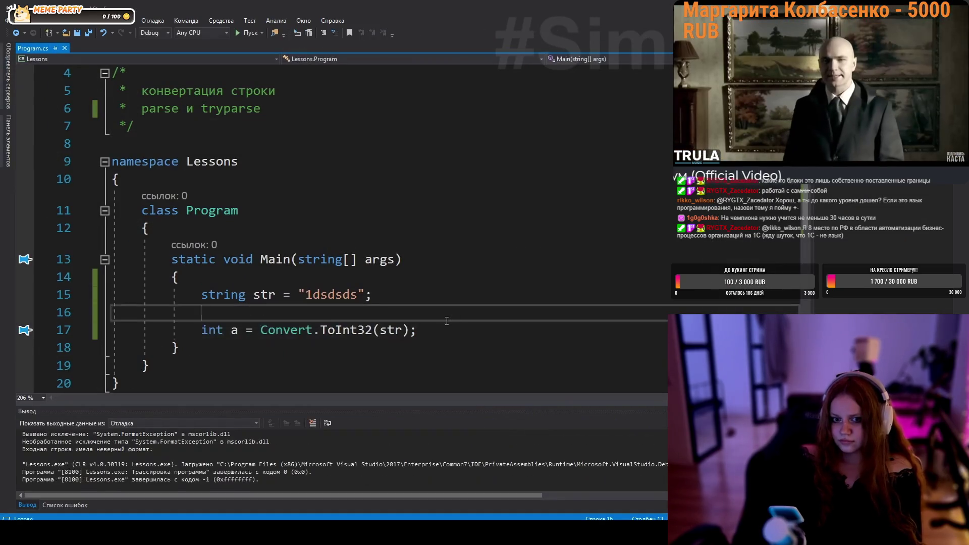
{"action": "type", "text": "try"}
{"action": "key", "text": "Tab"}
{"action": "key", "text": "Tab"}
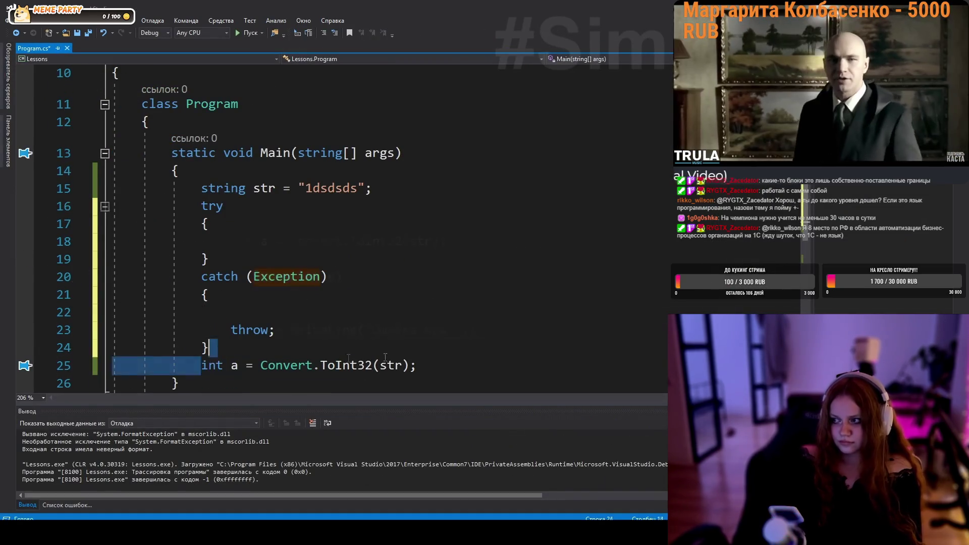
{"action": "key", "text": "ctrl+x"}
{"action": "key", "text": "ctrl+v"}
{"action": "type", "text": "Console.WriteLine(\"Ошибка при конв\");"}
{"action": "type", "text": "ии"}
{"action": "left_click", "coordinate": [248, 290]}
{"action": "left_click", "coordinate": [334, 276]}
{"action": "key", "text": "BackSpace"}
{"action": "key", "text": "BackSpace"}
- Print "Успешная конвертация" after the conversion inside try, then run with Ctrl+F5
{"action": "left_click", "coordinate": [316, 224]}
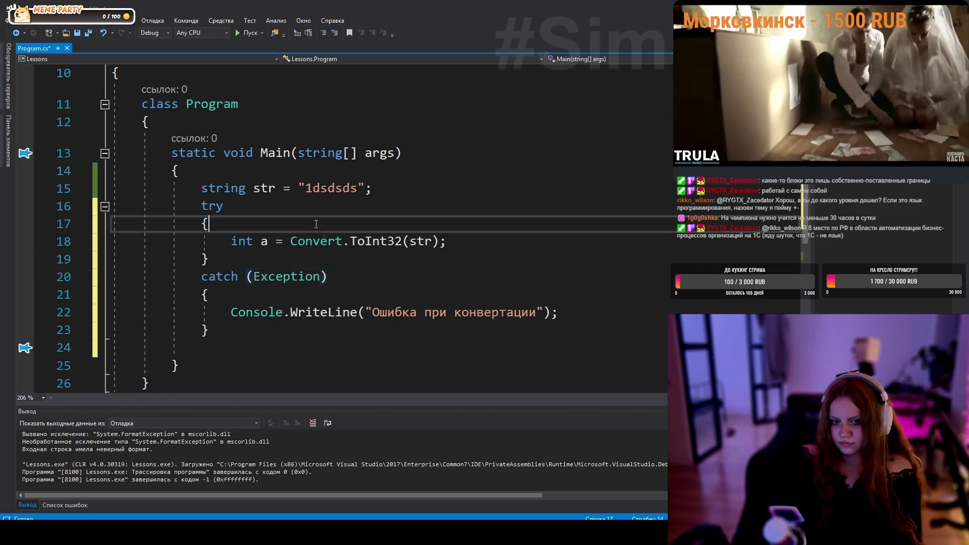
{"action": "left_click", "coordinate": [464, 242]}
{"action": "key", "text": "Return"}
{"action": "type", "text": "cw"}
{"action": "key", "text": "Tab"}
{"action": "key", "text": "Tab"}
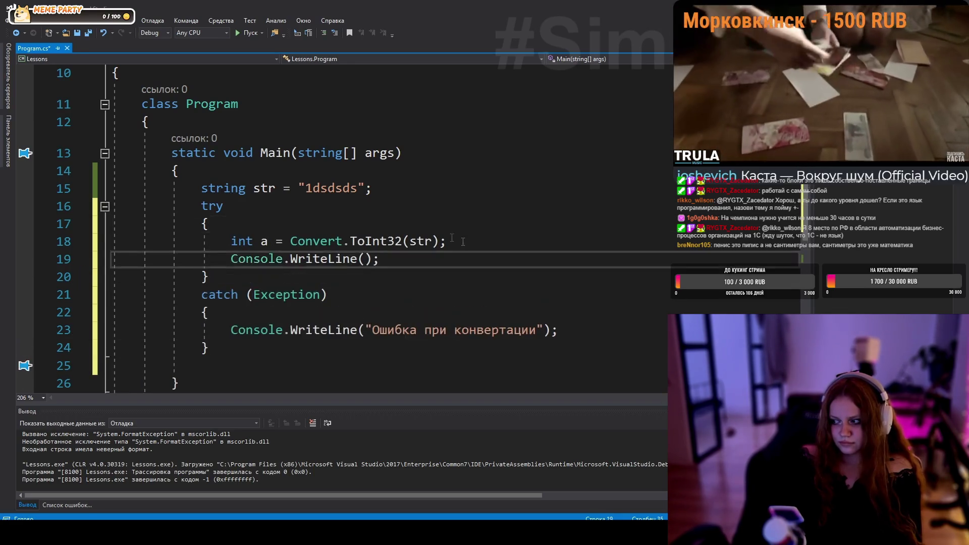
{"action": "type", "text": "\"Успешная конвертация\""}
{"action": "left_click", "coordinate": [446, 242]}
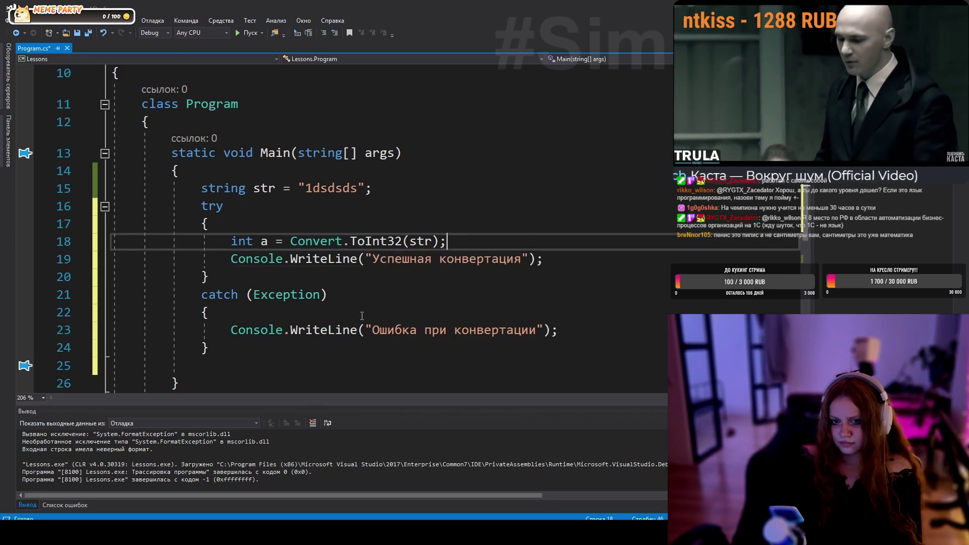
{"action": "left_click", "coordinate": [375, 302]}
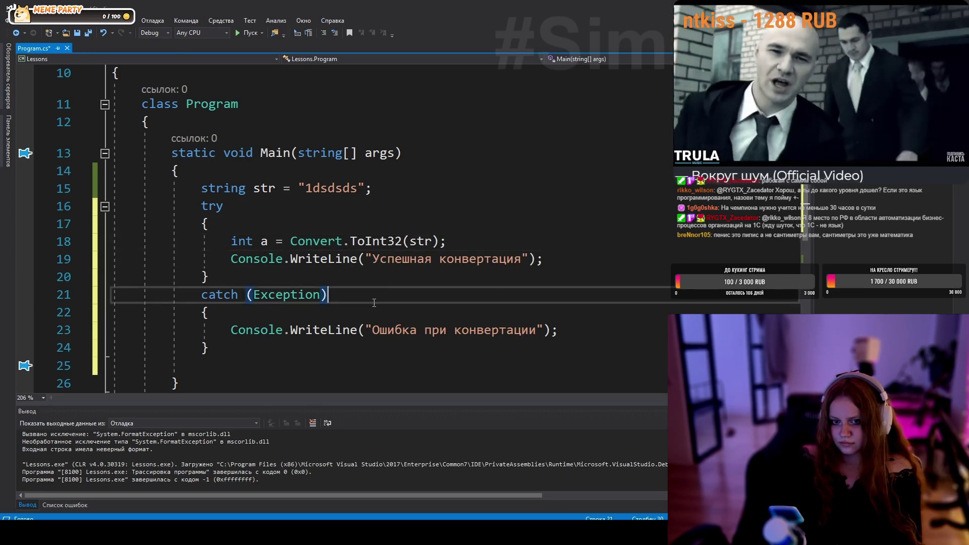
{"action": "key", "text": "ctrl+F5"}
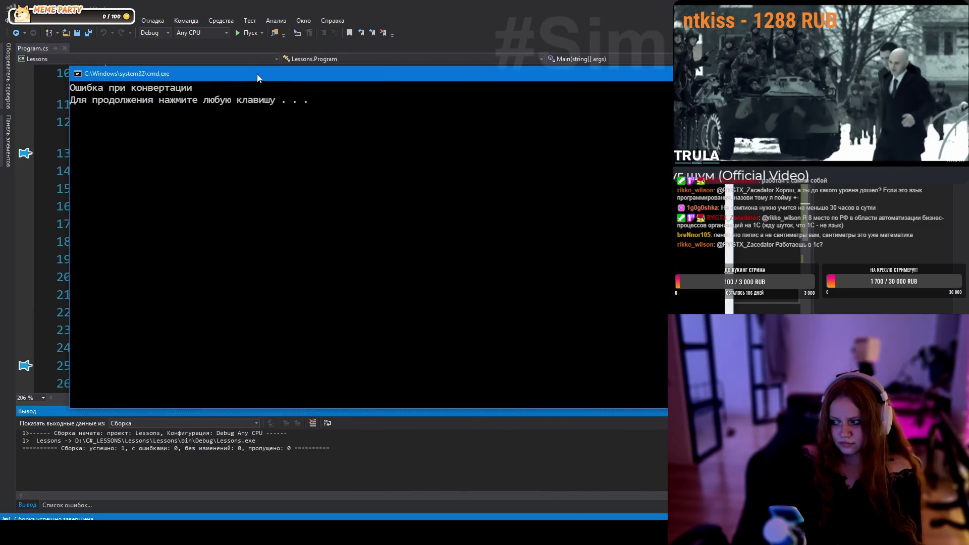
- Trim the string literal to "1" and run it with Ctrl+F5, printing "Успешная конвертация"
{"action": "left_click_drag", "start_coordinate": [256, 74], "coordinate": [694, 151]}
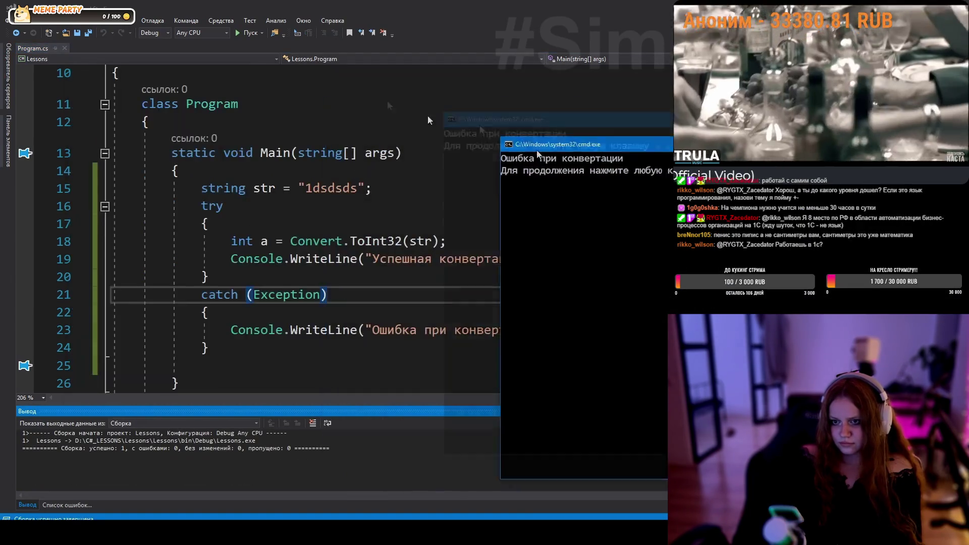
{"action": "left_click_drag", "start_coordinate": [537, 154], "coordinate": [348, 94]}
{"action": "key", "text": "Return"}
{"action": "left_click", "coordinate": [432, 200]}
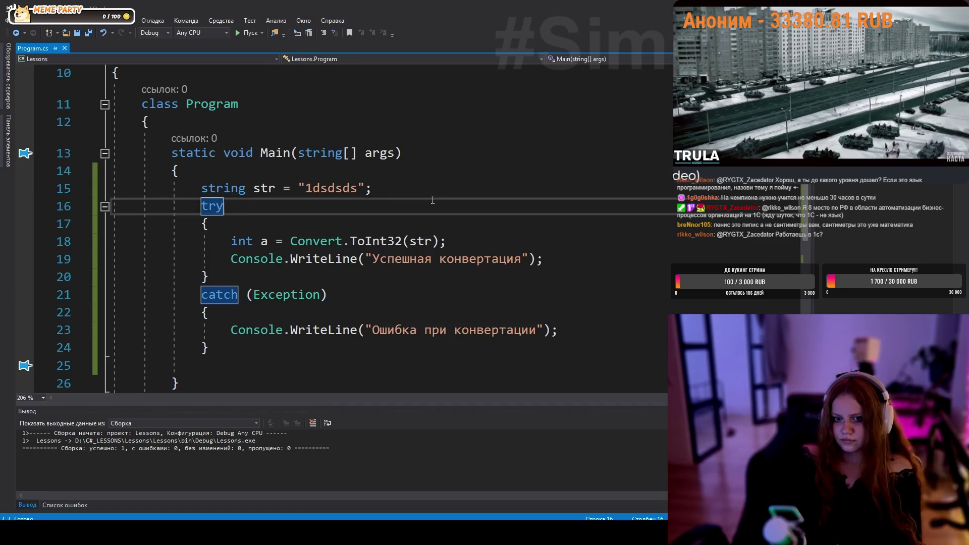
{"action": "left_click", "coordinate": [330, 183]}
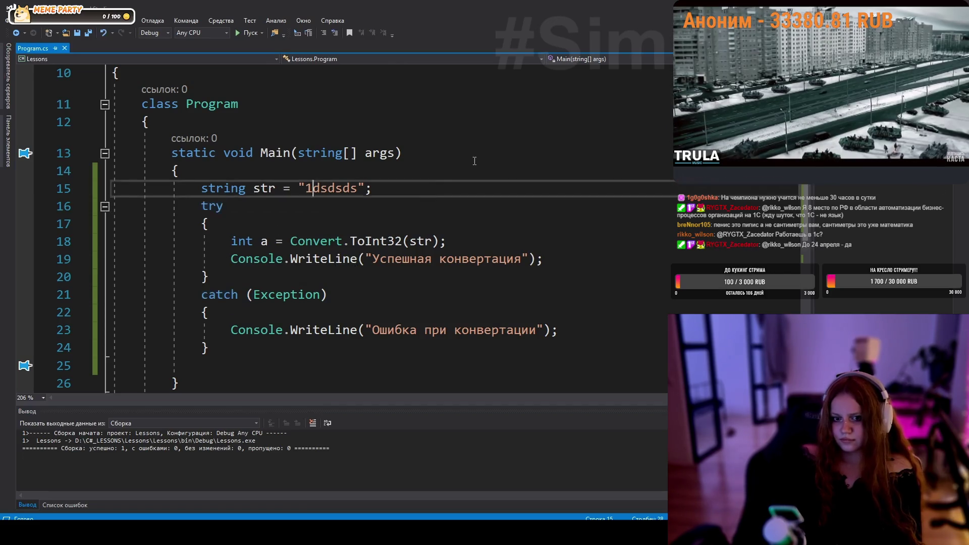
{"action": "key", "text": "BackSpace"}
{"action": "key", "text": "BackSpace"}
{"action": "key", "text": "ctrl+F5"}
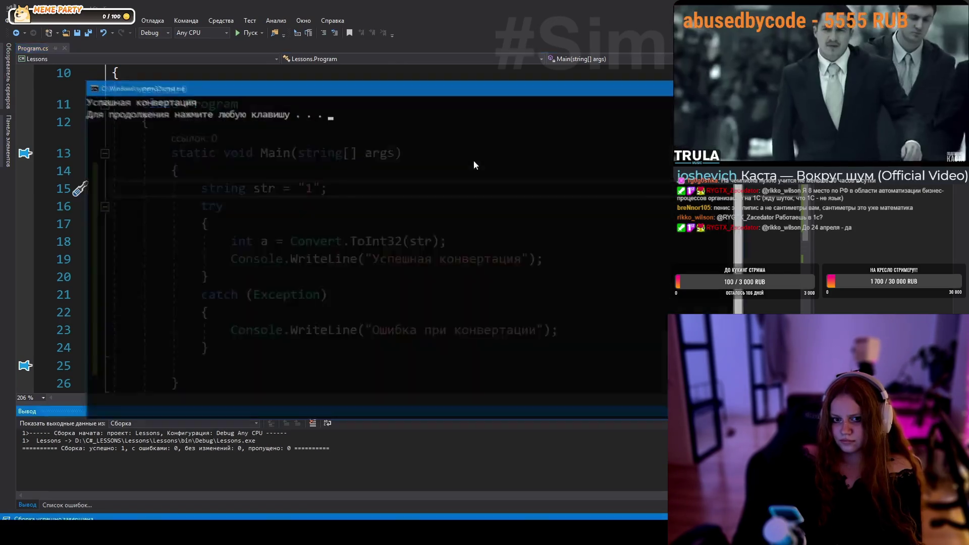
- Close the console and pause the lesson where Convert.ToInt32 becomes int.Parse
{"action": "left_click_drag", "start_coordinate": [414, 91], "coordinate": [721, 189]}
{"action": "mouse_move", "coordinate": [440, 202]}
{"action": "left_mouse_down"}
{"action": "mouse_move", "coordinate": [547, 203]}
{"action": "mouse_move", "coordinate": [464, 215]}
{"action": "left_mouse_up"}
{"action": "key", "text": "Return"}
{"action": "key", "text": "Down"}
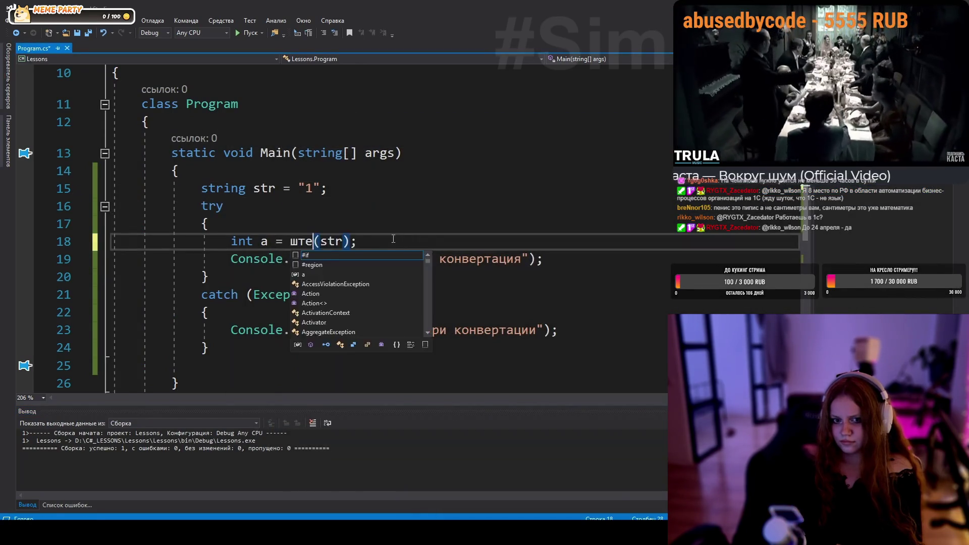
{"action": "left_click", "coordinate": [621, 184]}
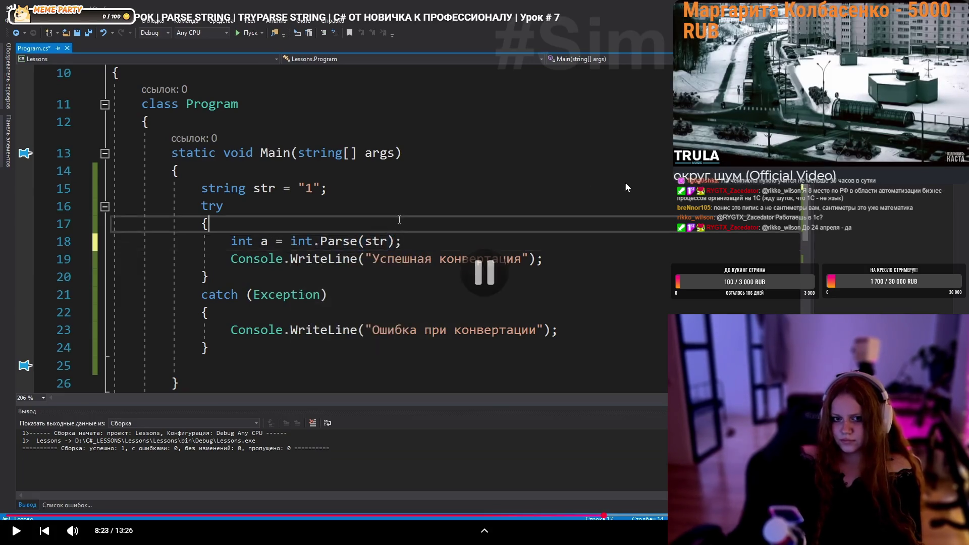
- Seek the lesson back to the Convert.ToInt32 example on "1dsdsds"
{"action": "left_click", "coordinate": [594, 275]}
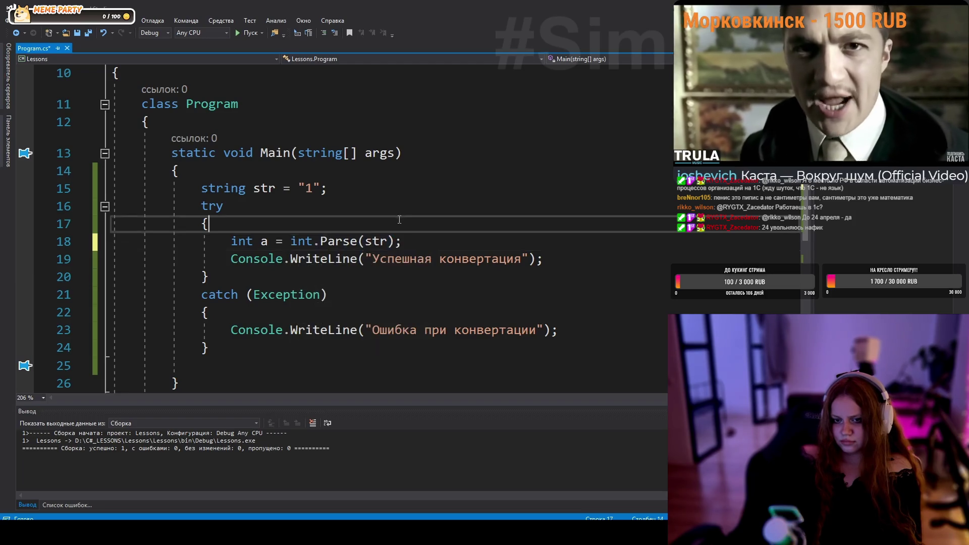
{"action": "mouse_move", "coordinate": [593, 275]}
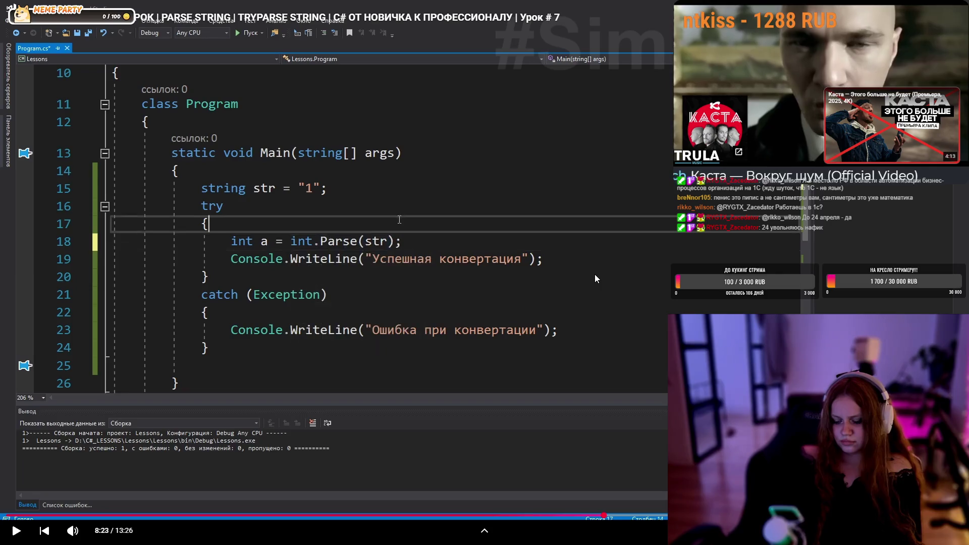
{"action": "key", "text": "Left"}
{"action": "key", "text": "Left"}
{"action": "key", "text": "Left"}
{"action": "key", "text": "Left"}
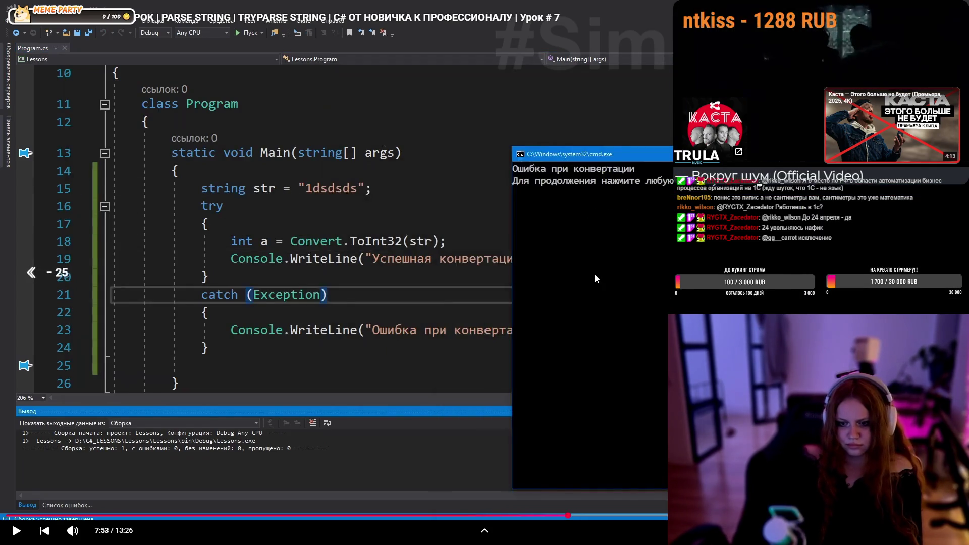
{"action": "key", "text": "Left"}
{"action": "key", "text": "Left"}
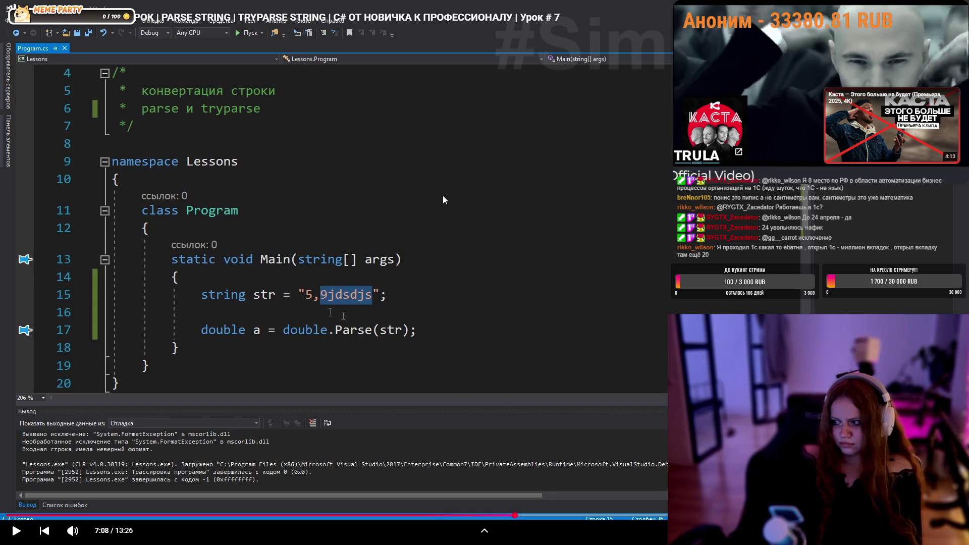
- Resume the lesson until converting "1dsdsds" throws an unhandled FormatException
{"action": "key", "text": "space"}
{"action": "key", "text": "space"}
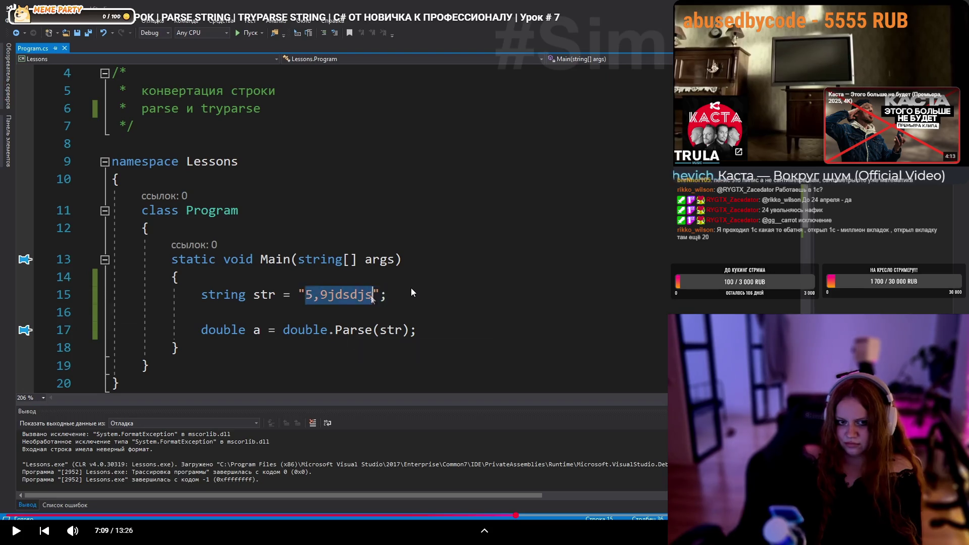
{"action": "left_click", "coordinate": [506, 289]}
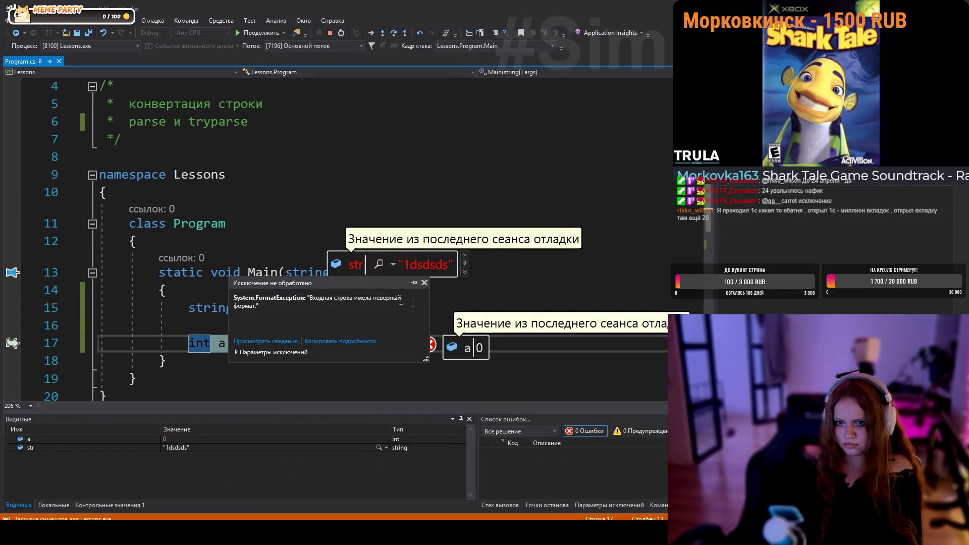
- Let the lesson reach the try/catch run printing "Ошибка при конвертации"
{"action": "mouse_move", "coordinate": [501, 289]}
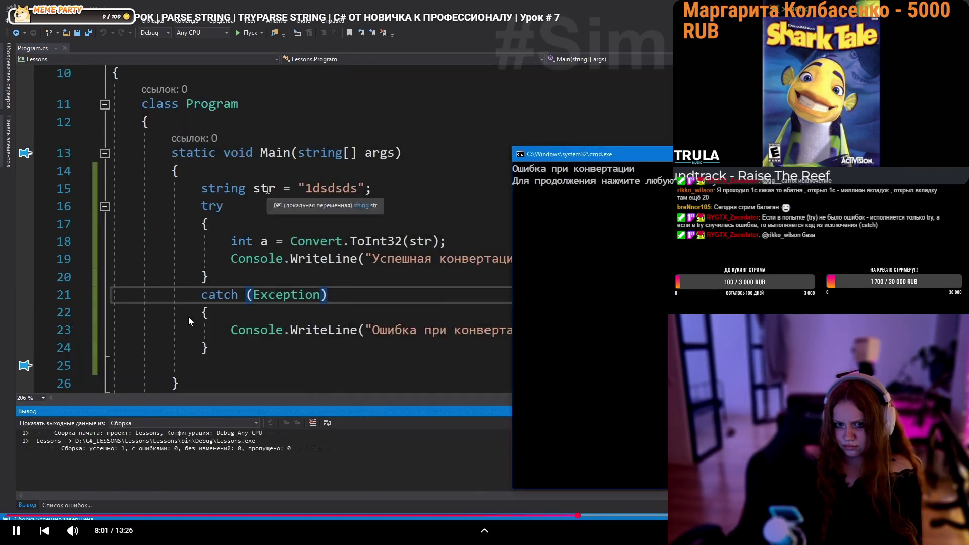
- Follow the lesson to the int.Parse(str) version on "1dsdsds", which again prints the conversion error
{"action": "left_click", "coordinate": [189, 317]}
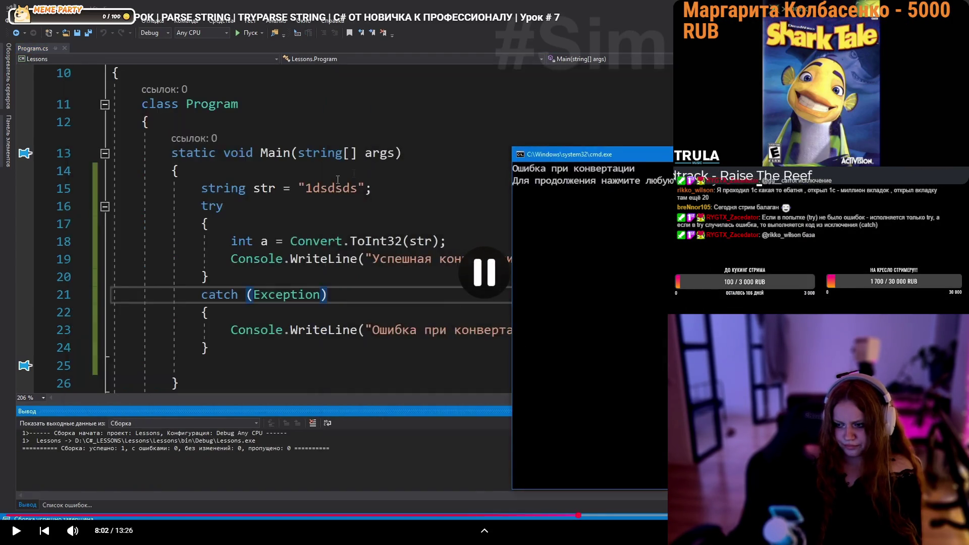
{"action": "left_click", "coordinate": [168, 323]}
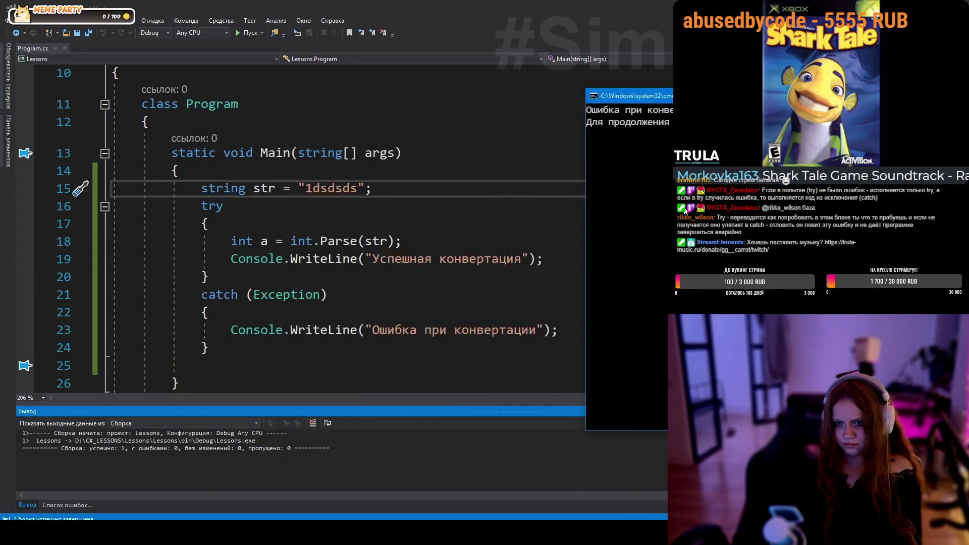
{"action": "left_click", "coordinate": [323, 154]}
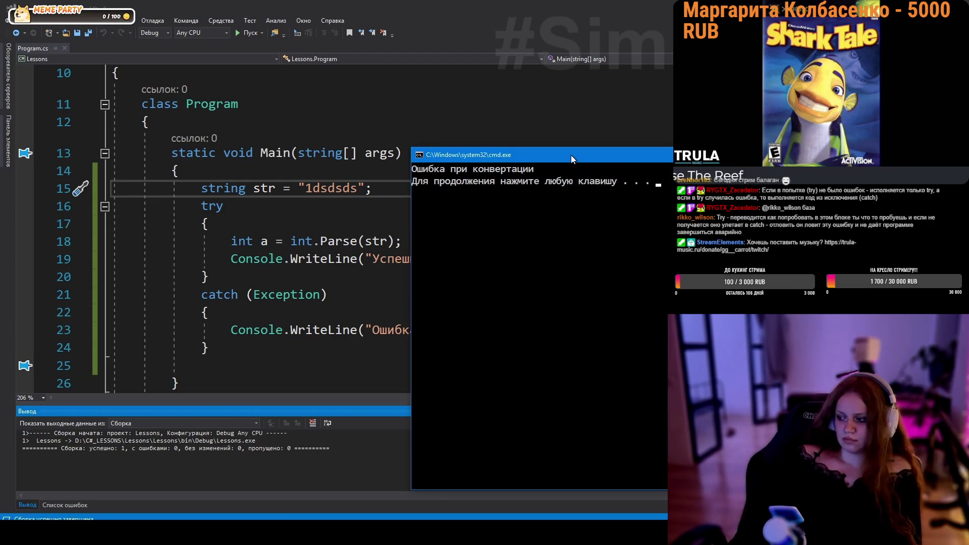
{"action": "mouse_move", "coordinate": [828, 199]}
{"action": "left_click", "coordinate": [573, 173]}
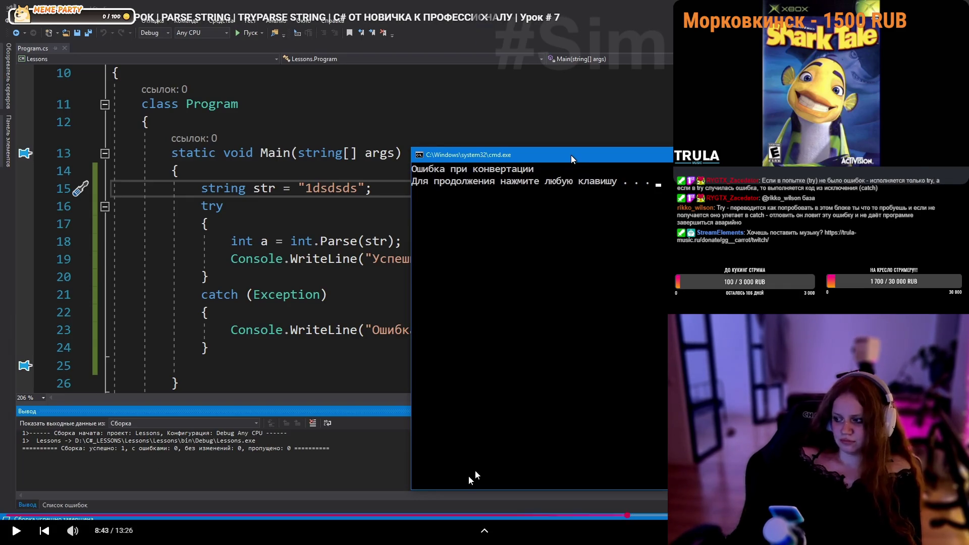
{"action": "left_click", "coordinate": [484, 293]}
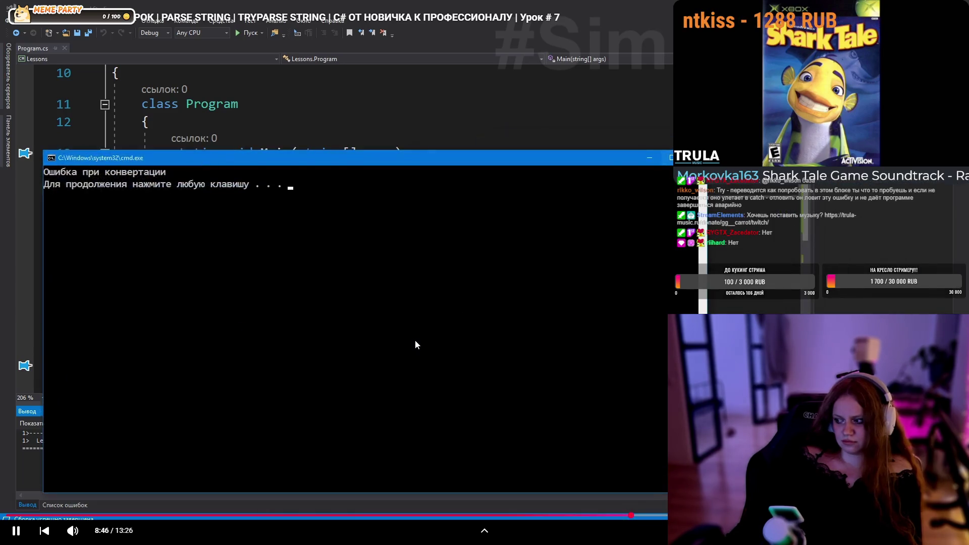
{"action": "left_click", "coordinate": [415, 340]}
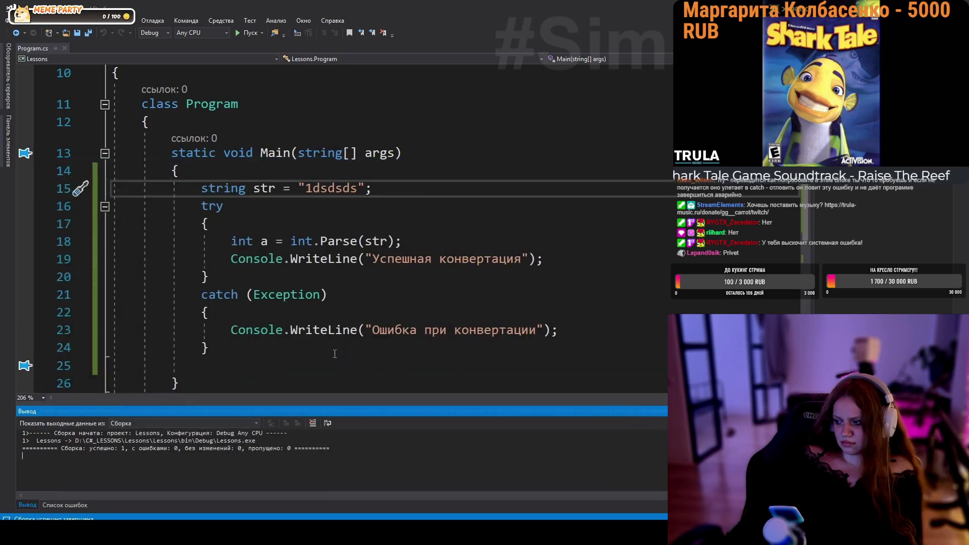
- Watch int.TryParse(str, out a) on "1 dsdsd sdsad" return false, leaving a at 0
{"action": "mouse_move", "coordinate": [450, 376]}
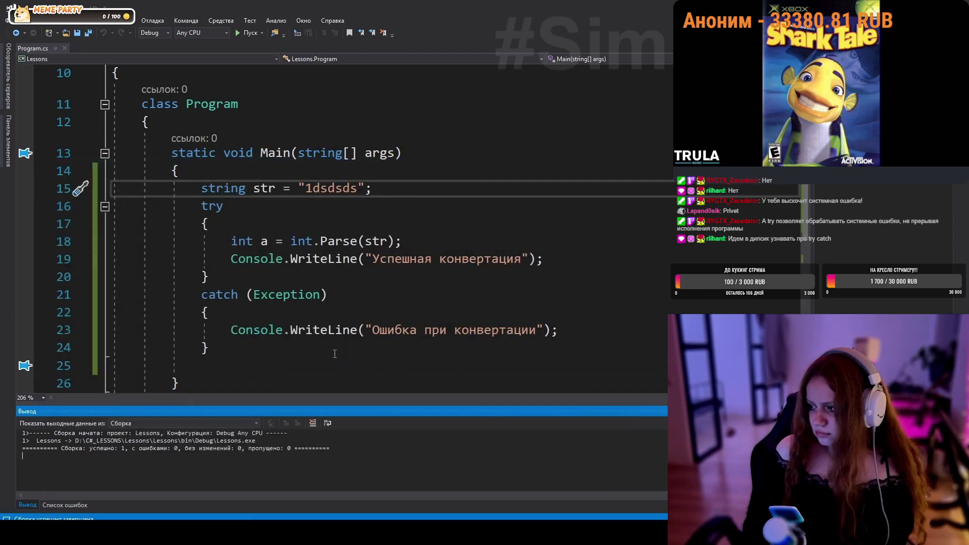
{"action": "left_click", "coordinate": [446, 208]}
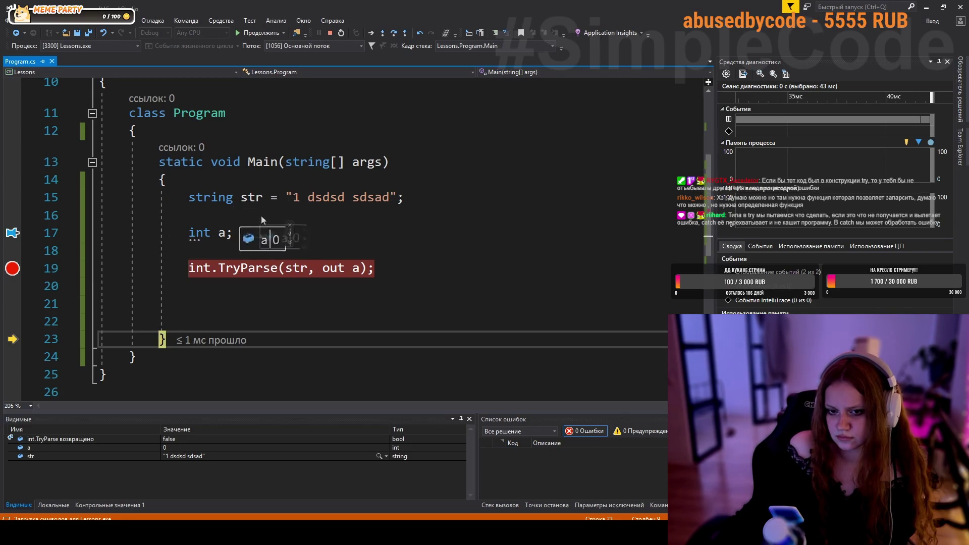
- Inspect the out and TryParse words and a's data tip, then stop debugging with Shift+F5
{"action": "double_click", "coordinate": [328, 269]}
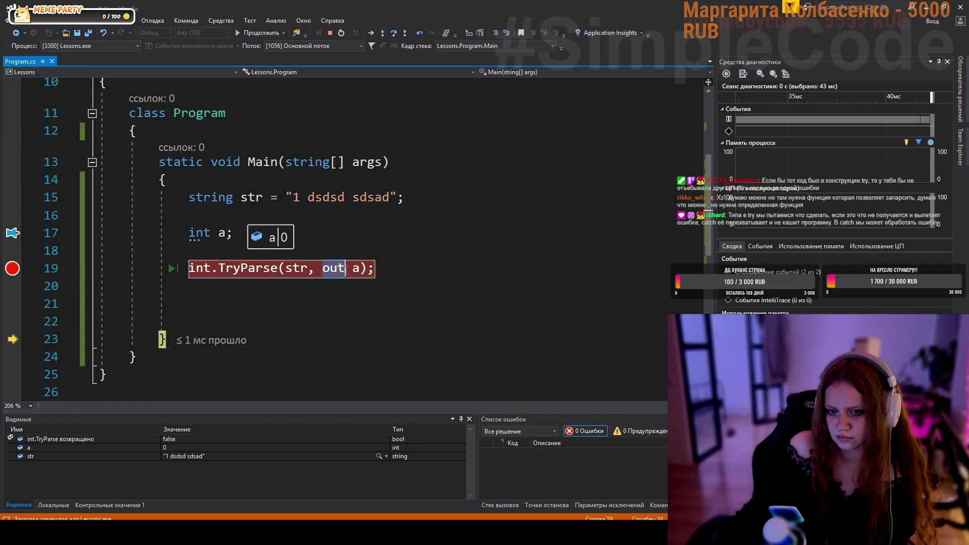
{"action": "double_click", "coordinate": [273, 271]}
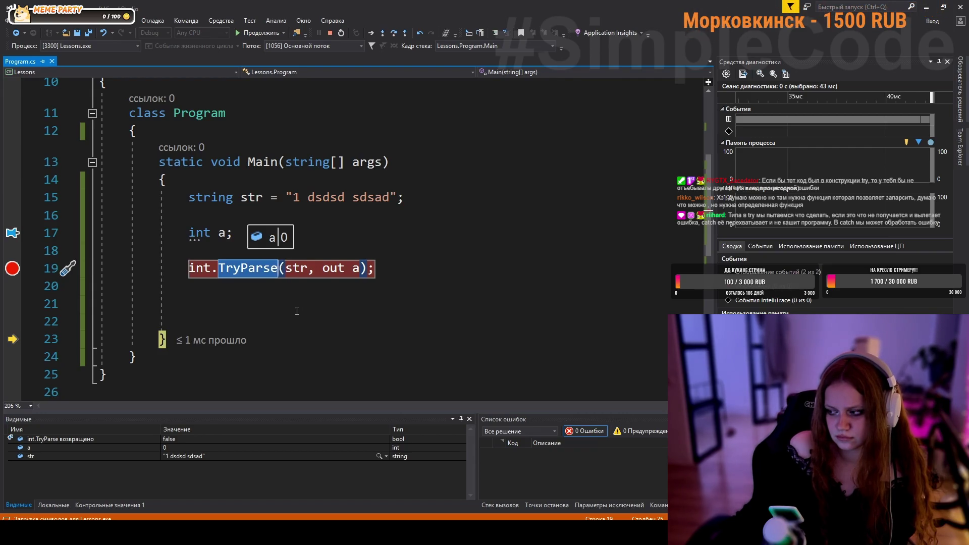
{"action": "left_click", "coordinate": [262, 197]}
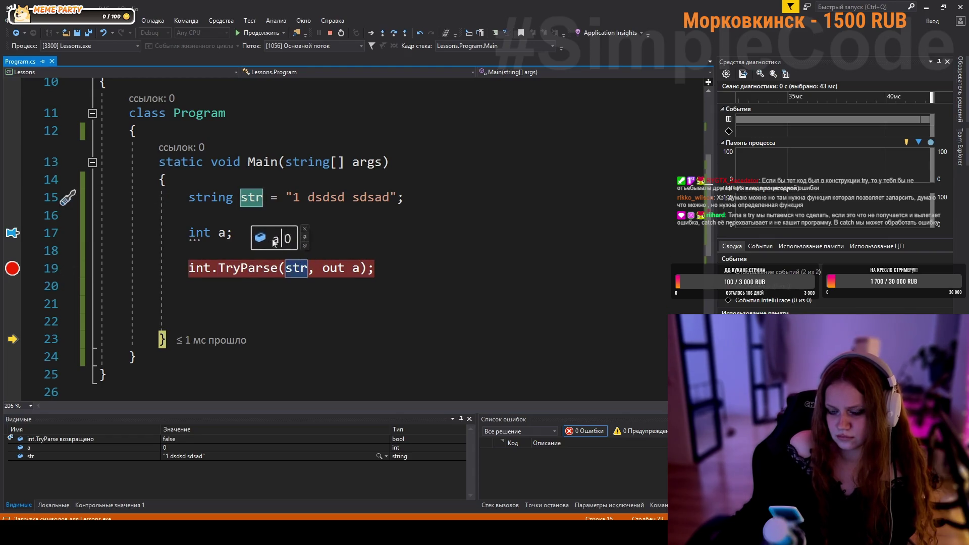
{"action": "left_click_drag", "start_coordinate": [274, 242], "coordinate": [280, 236]}
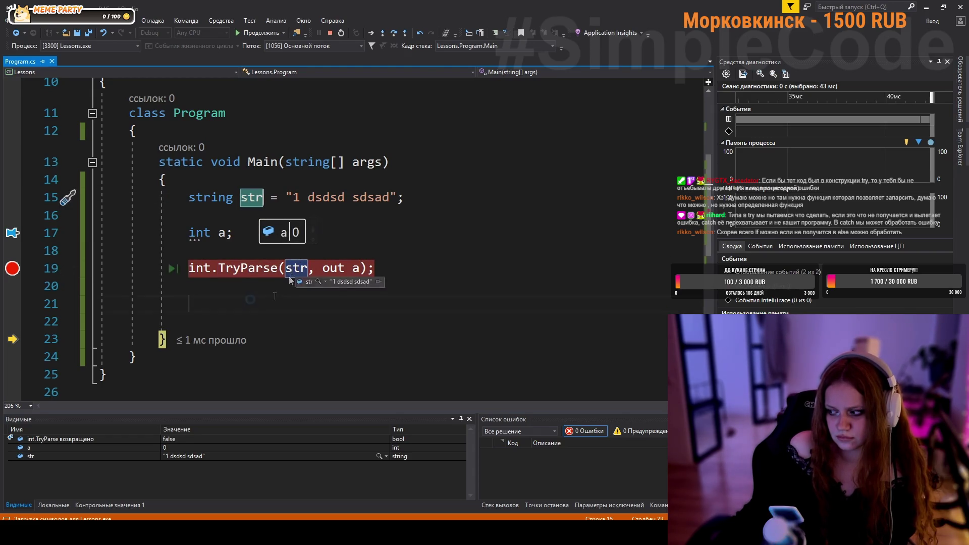
{"action": "left_click", "coordinate": [255, 292]}
{"action": "key", "text": "shift+F5"}
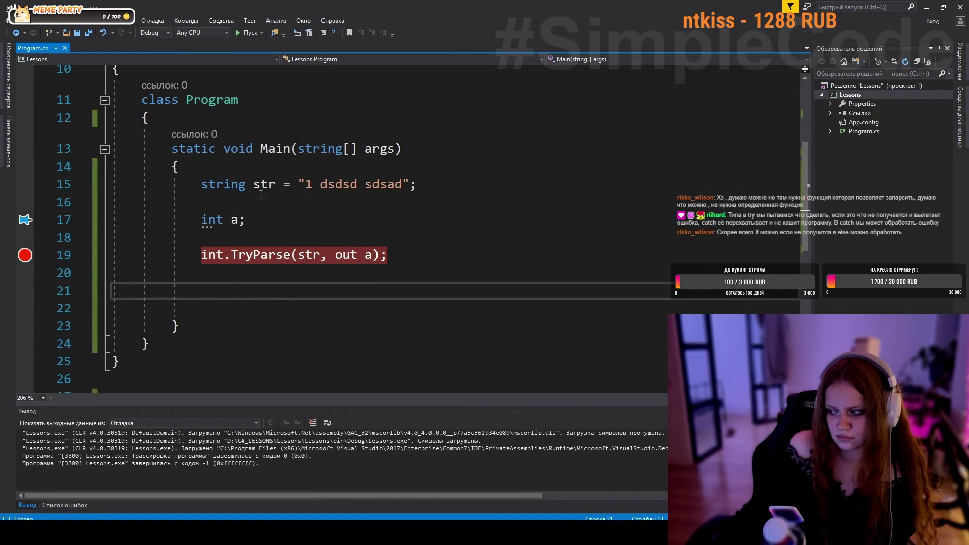
- Select the str literal and TryParse statement while the lesson adds bool result with if/else
{"action": "left_click", "coordinate": [276, 185]}
{"action": "left_click_drag", "start_coordinate": [309, 183], "coordinate": [403, 184]}
{"action": "left_click_drag", "start_coordinate": [202, 255], "coordinate": [383, 257]}
{"action": "left_click", "coordinate": [304, 218]}
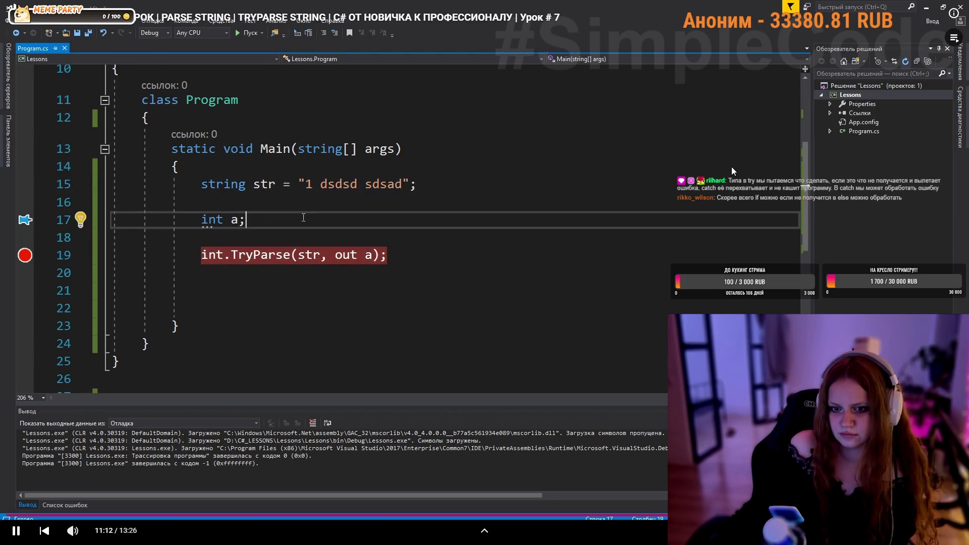
{"action": "left_click", "coordinate": [106, 289]}
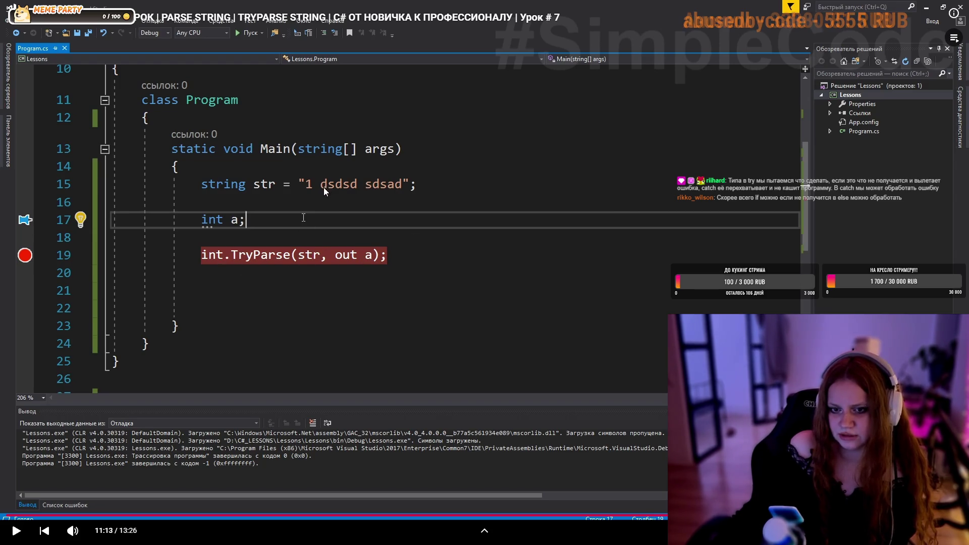
{"action": "left_click", "coordinate": [597, 228]}
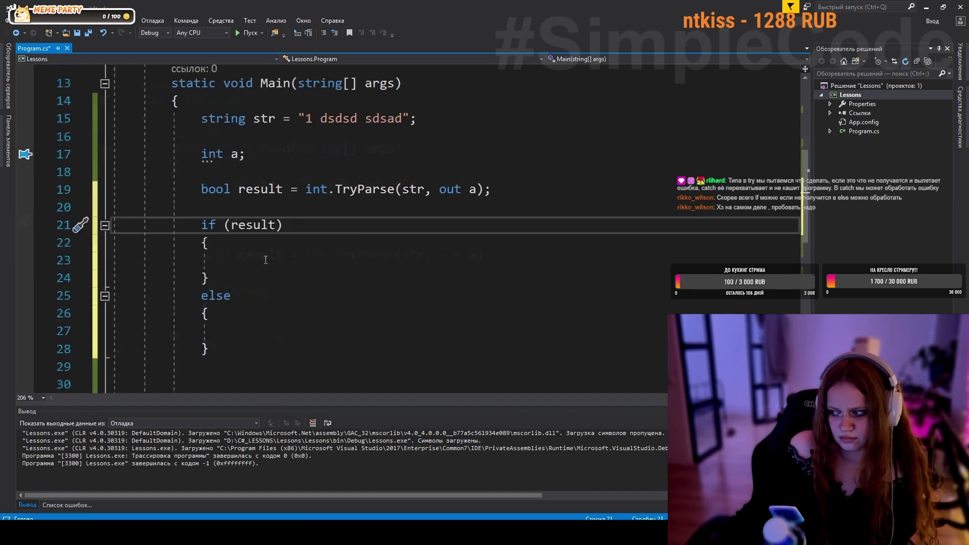
- Follow the lesson adding both branch messages, including "Не удалось конвертировать!", with str "1484"
{"action": "left_click", "coordinate": [260, 270]}
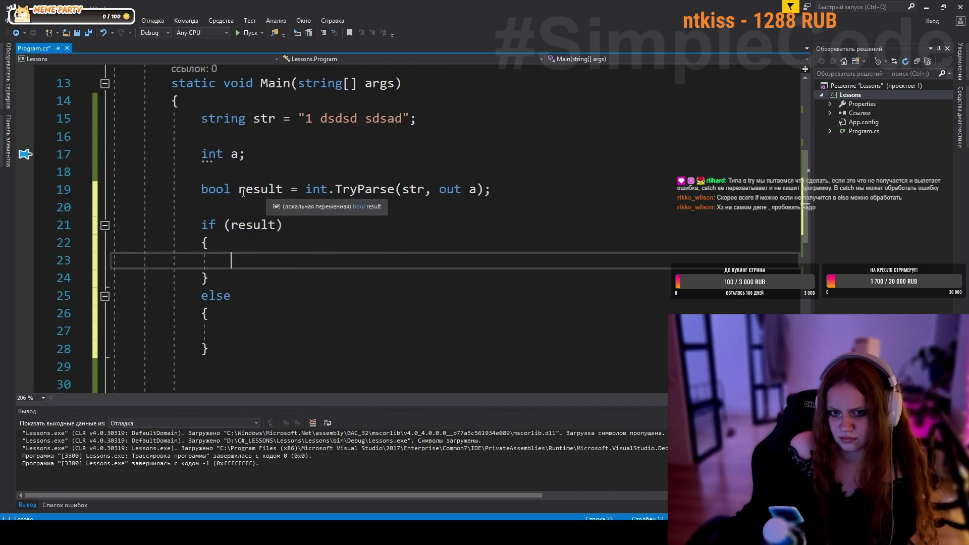
{"action": "mouse_move", "coordinate": [665, 232]}
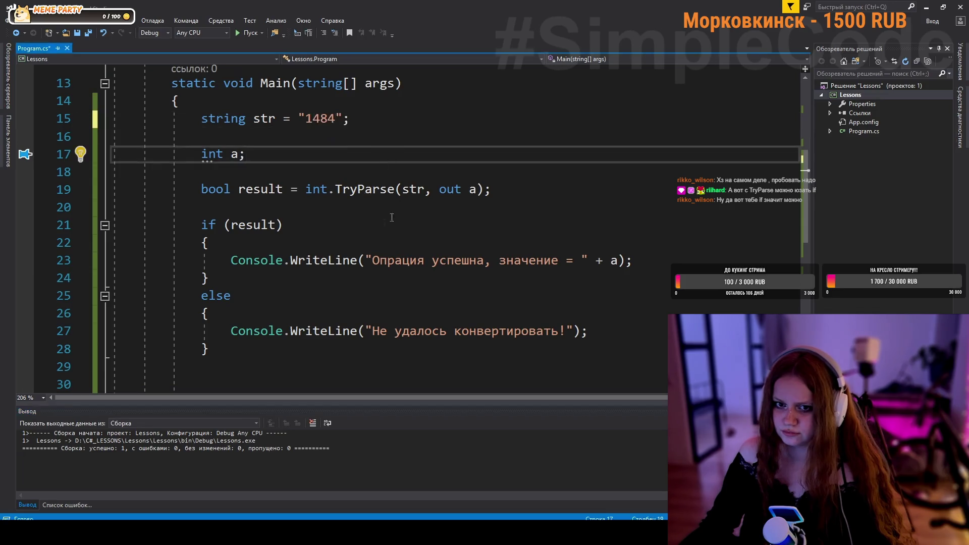
- Resume the lesson to the run with str "9" printing "значение = 9"
{"action": "mouse_move", "coordinate": [582, 183]}
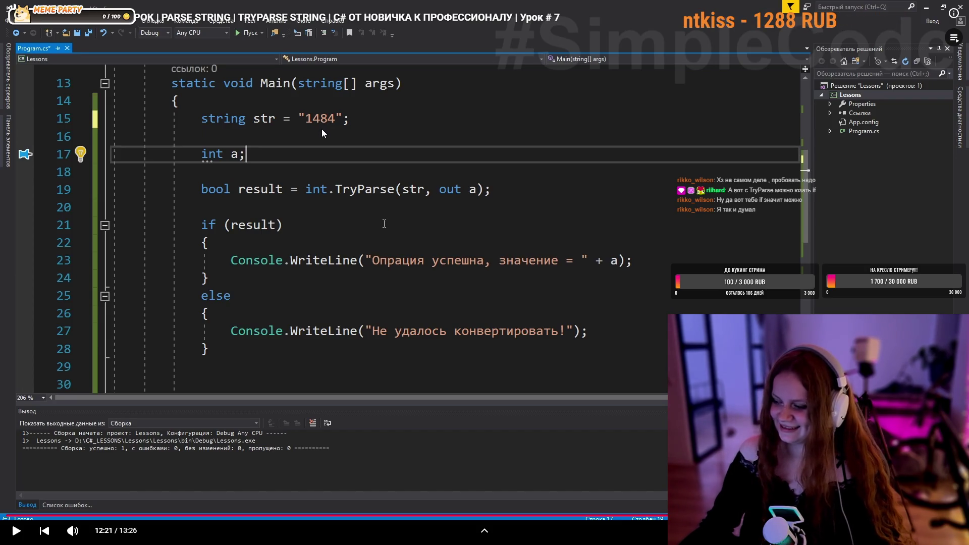
{"action": "left_click", "coordinate": [414, 257]}
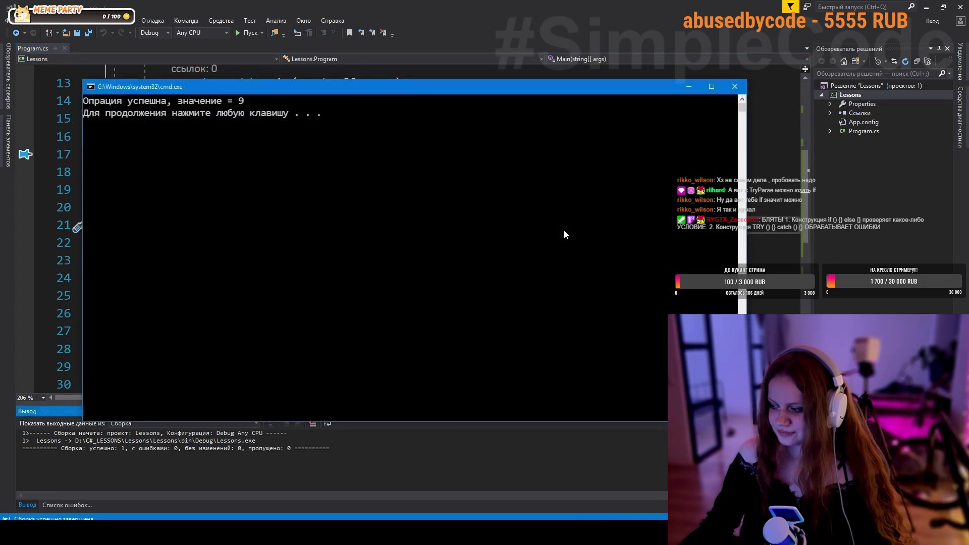
- Close the console window showing the program output and review the code in Program.cs
{"action": "left_click", "coordinate": [735, 87]}
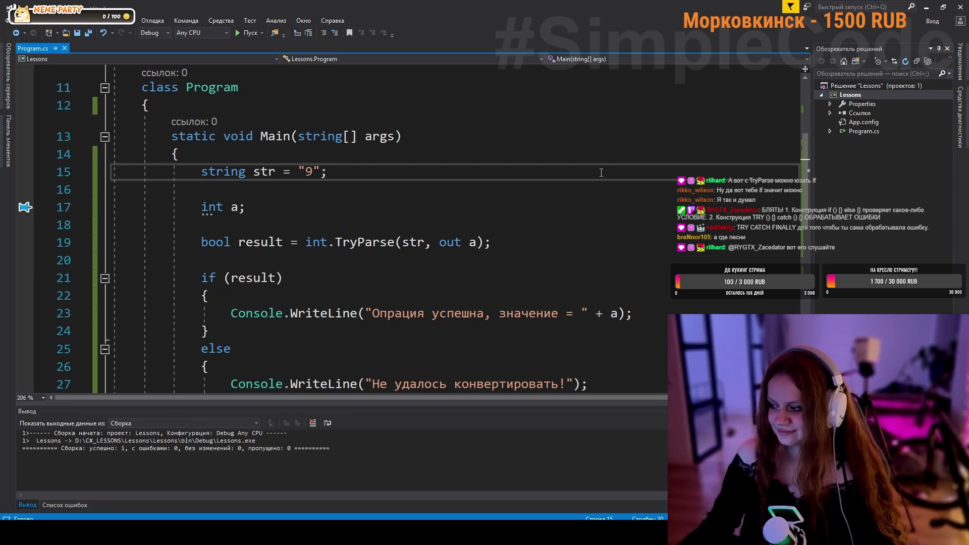
{"action": "scroll", "coordinate": [496, 233], "scroll_direction": "up", "scroll_amount": 3}
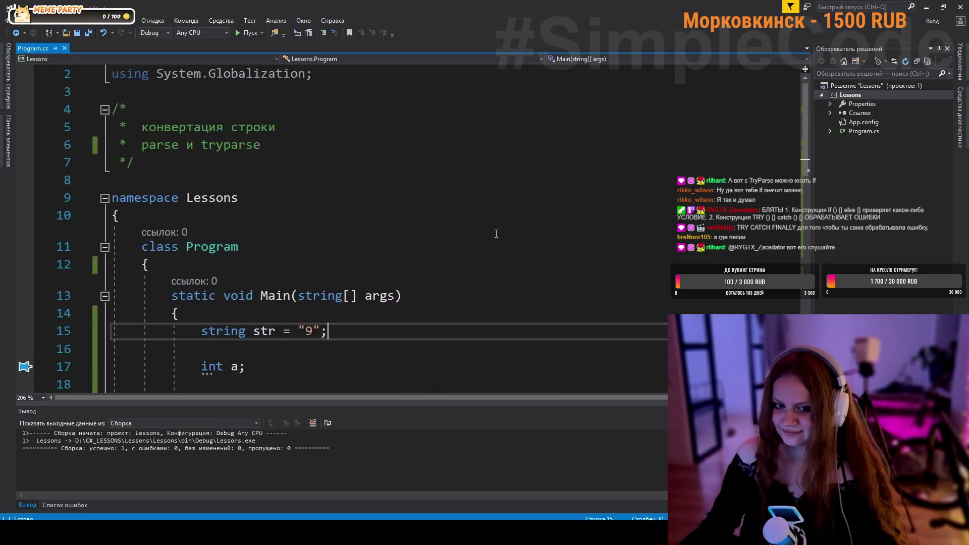
{"action": "scroll", "coordinate": [496, 234], "scroll_direction": "down", "scroll_amount": 1}
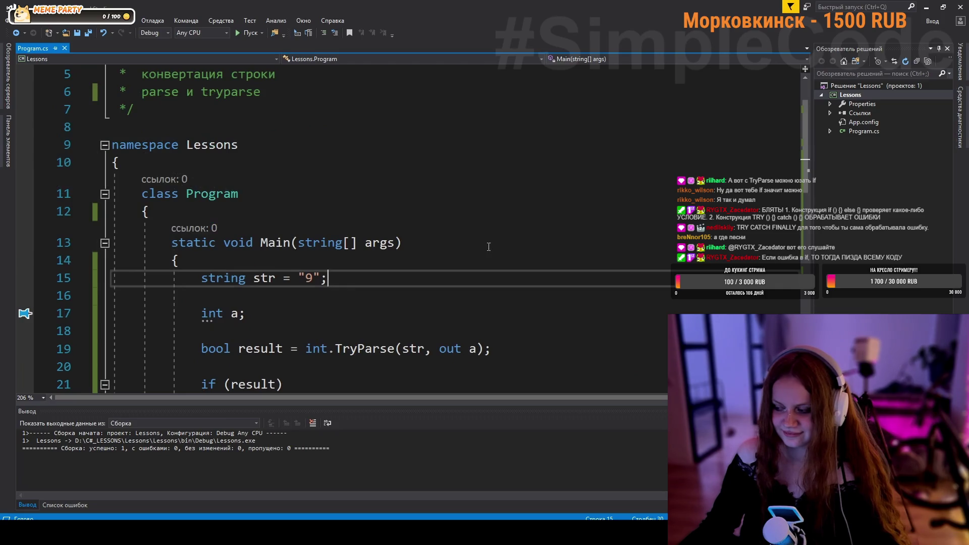
{"action": "scroll", "coordinate": [494, 277], "scroll_direction": "down", "scroll_amount": 4}
{"action": "scroll", "coordinate": [288, 325], "scroll_direction": "up", "scroll_amount": 2}
{"action": "scroll", "coordinate": [289, 326], "scroll_direction": "down", "scroll_amount": 1}
{"action": "scroll", "coordinate": [288, 326], "scroll_direction": "down", "scroll_amount": 2}
- Delete the stray empty line near the end of Program.cs
{"action": "left_click", "coordinate": [269, 259]}
{"action": "key", "text": "BackSpace"}
{"action": "key", "text": "Up"}
{"action": "key", "text": "Up"}
{"action": "key", "text": "Up"}
{"action": "scroll", "coordinate": [269, 259], "scroll_direction": "up", "scroll_amount": 2}
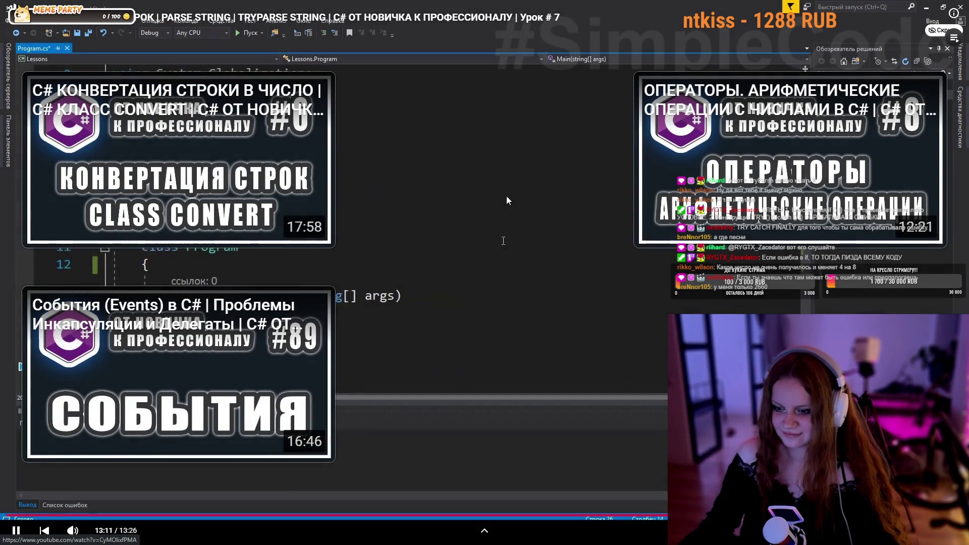
- Exit fullscreen on the Урок #7 lesson video, then switch to another open window
{"action": "double_click", "coordinate": [507, 197]}
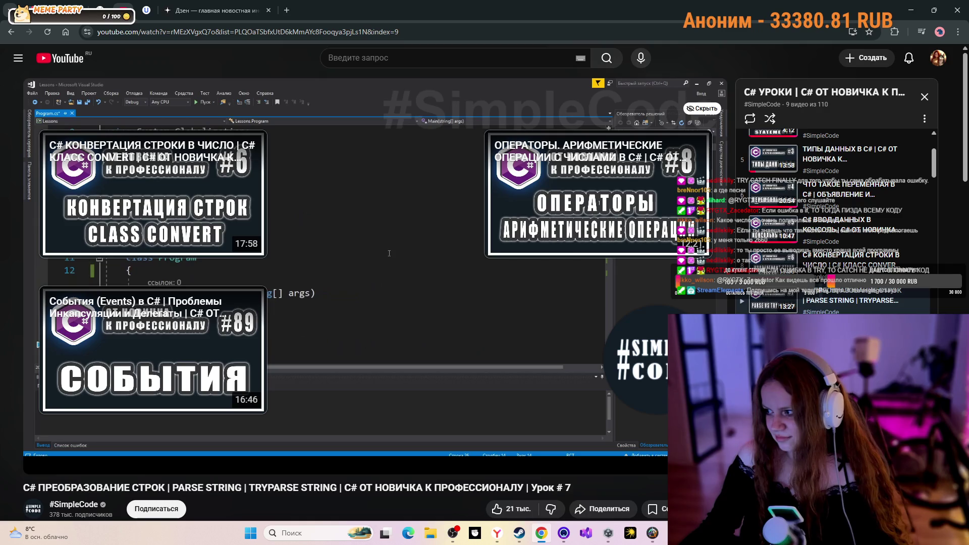
{"action": "key", "text": "alt+Tab"}
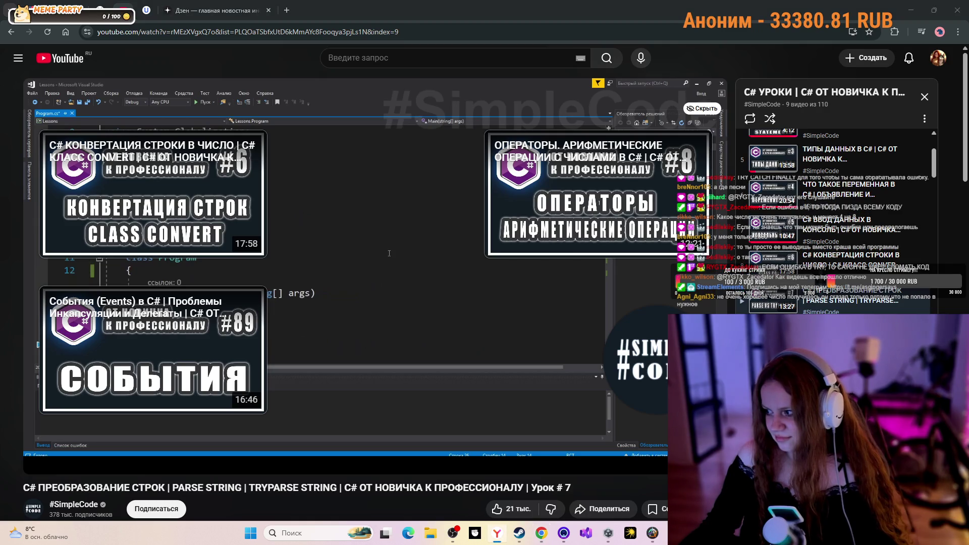
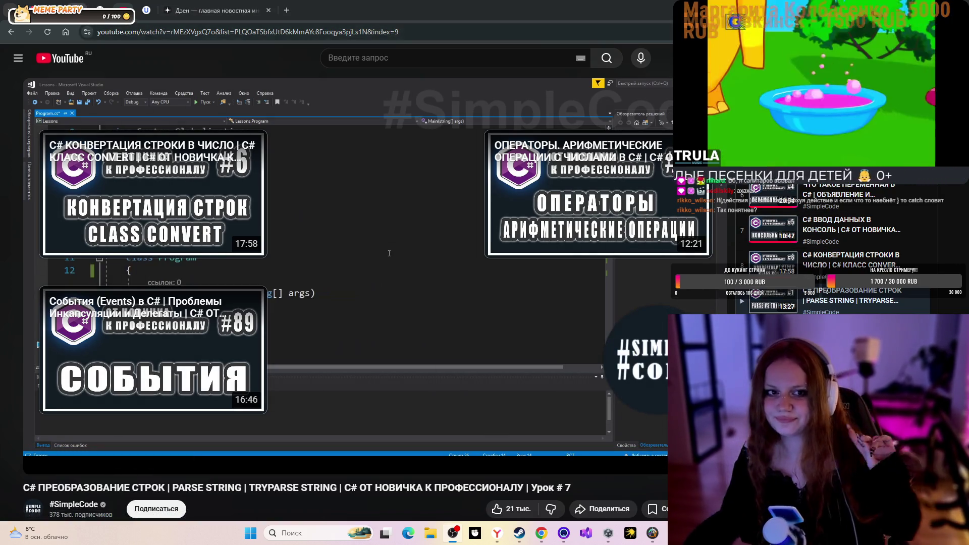
- Switch from the YouTube lesson to the DeepSeek tab and start a new empty chat
{"action": "left_click", "coordinate": [101, 10]}
{"action": "left_click", "coordinate": [58, 61]}
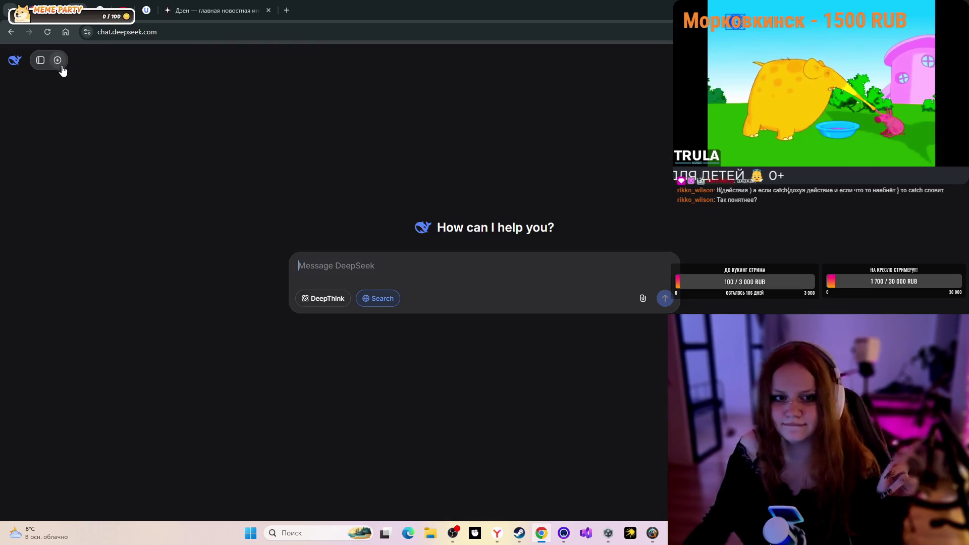
- Compose the message 'try catch C# рассажи понятно плз, а также чем отличается от IF', pasting 'try catch' first
{"action": "right_click", "coordinate": [418, 285]}
{"action": "left_click", "coordinate": [469, 368]}
{"action": "type", "text": "try catch в"}
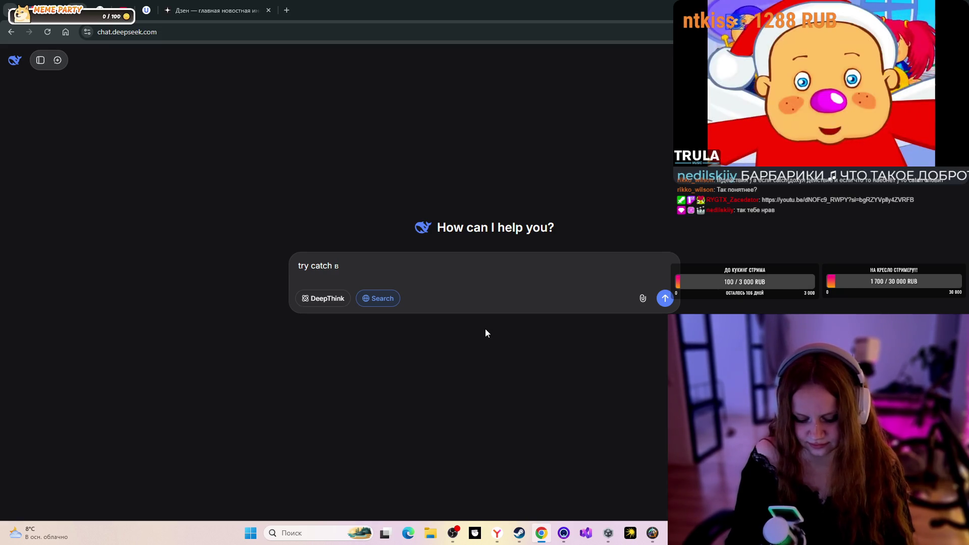
{"action": "type", "text": "C"}
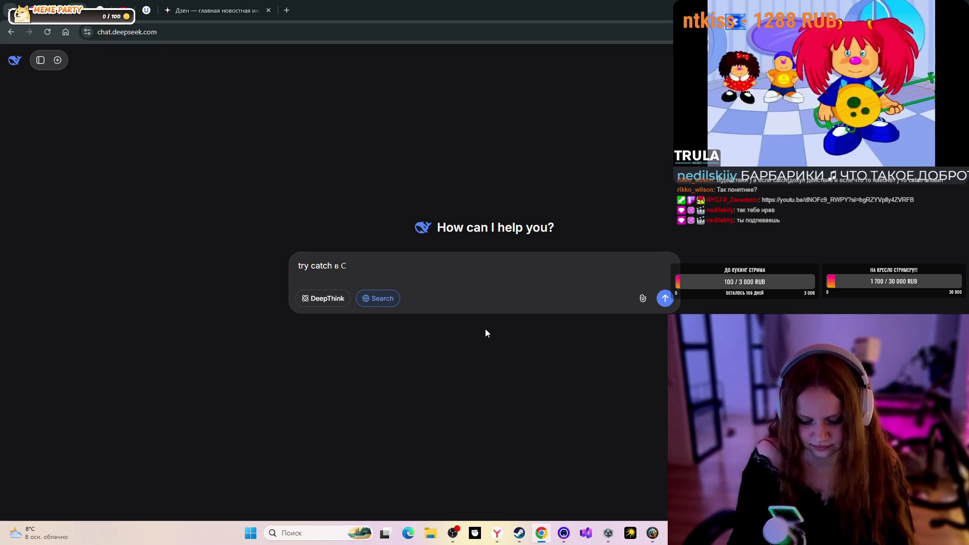
{"action": "type", "text": "№"}
{"action": "key", "text": "BackSpace"}
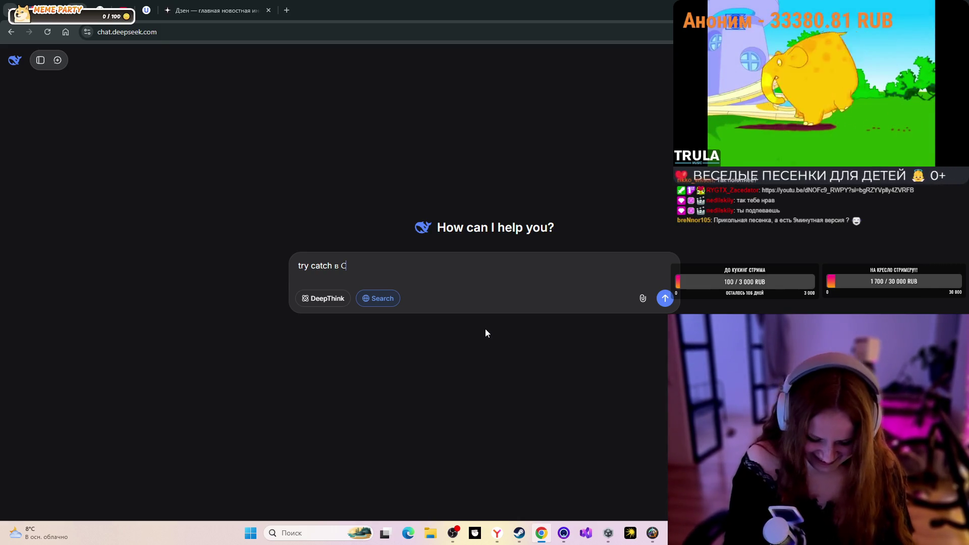
{"action": "type", "text": "# рассажи понято"}
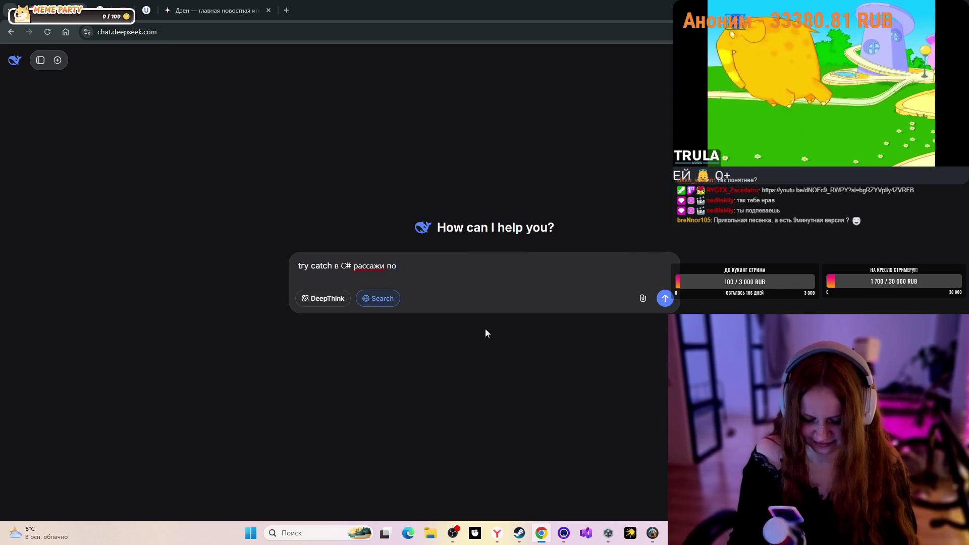
{"action": "key", "text": "BackSpace"}
{"action": "key", "text": "BackSpace"}
{"action": "key", "text": "BackSpace"}
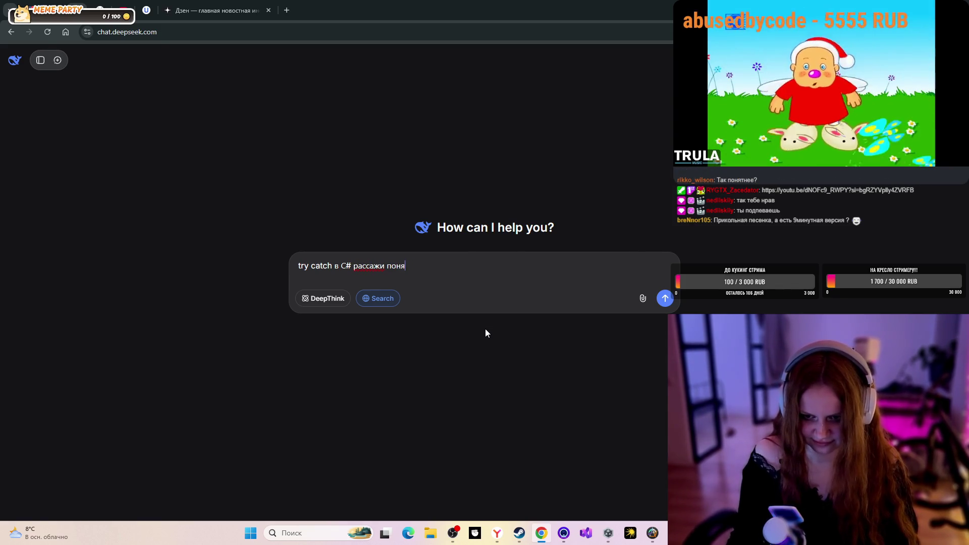
{"action": "type", "text": "тно плз"}
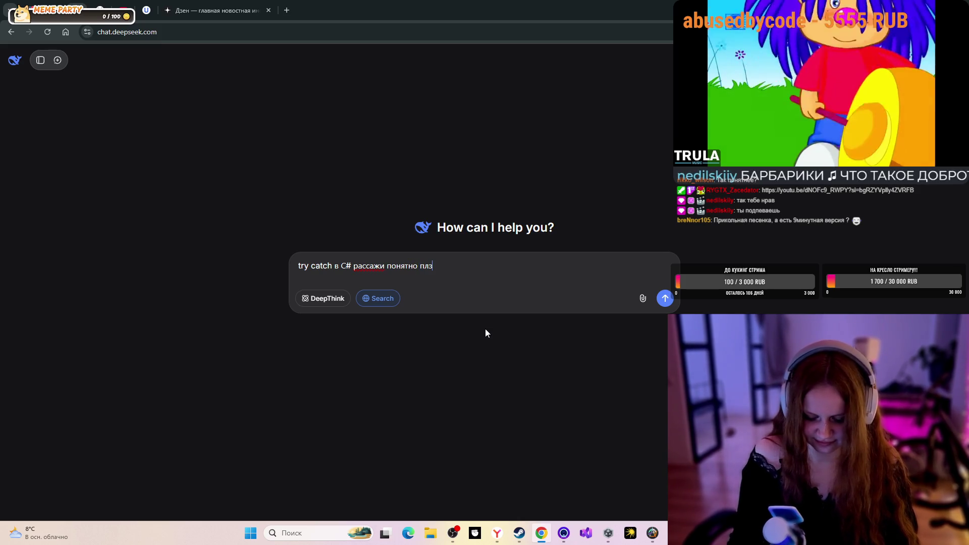
{"action": "type", "text": ", а также"}
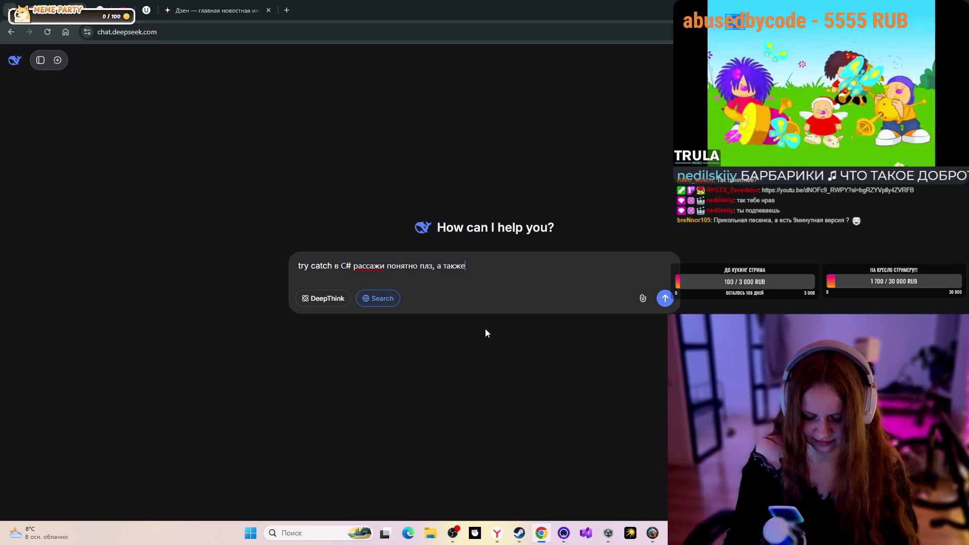
{"action": "type", "text": " чем р"}
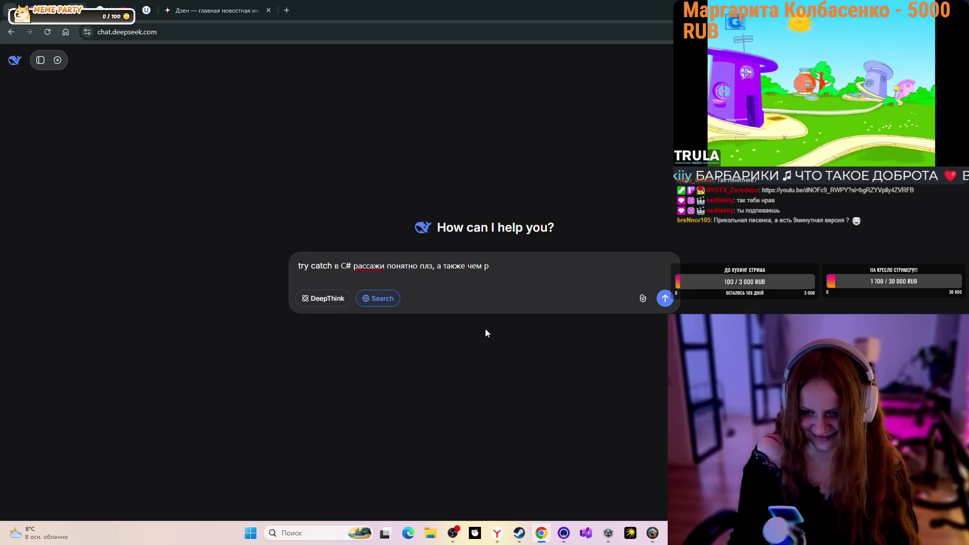
{"action": "key", "text": "BackSpace"}
{"action": "type", "text": "отлича"}
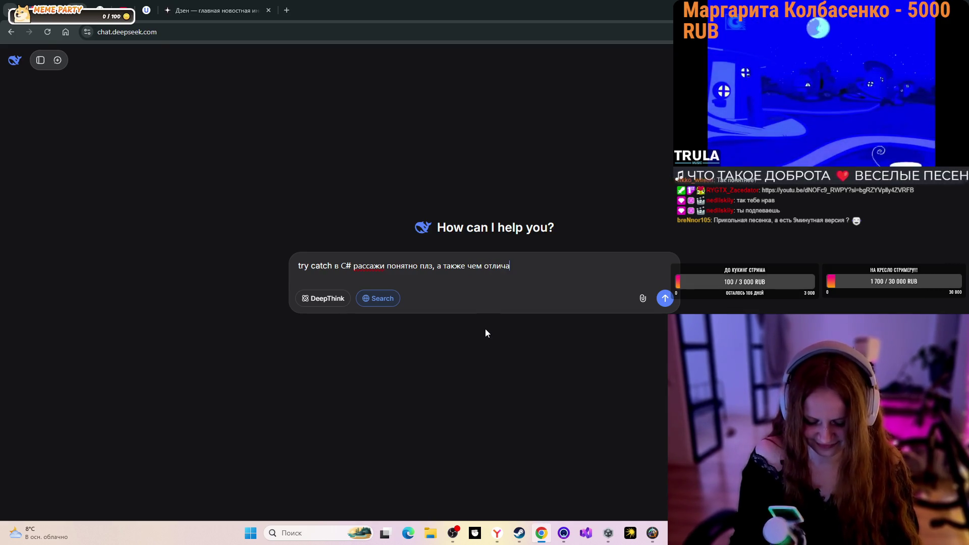
{"action": "type", "text": "ется "}
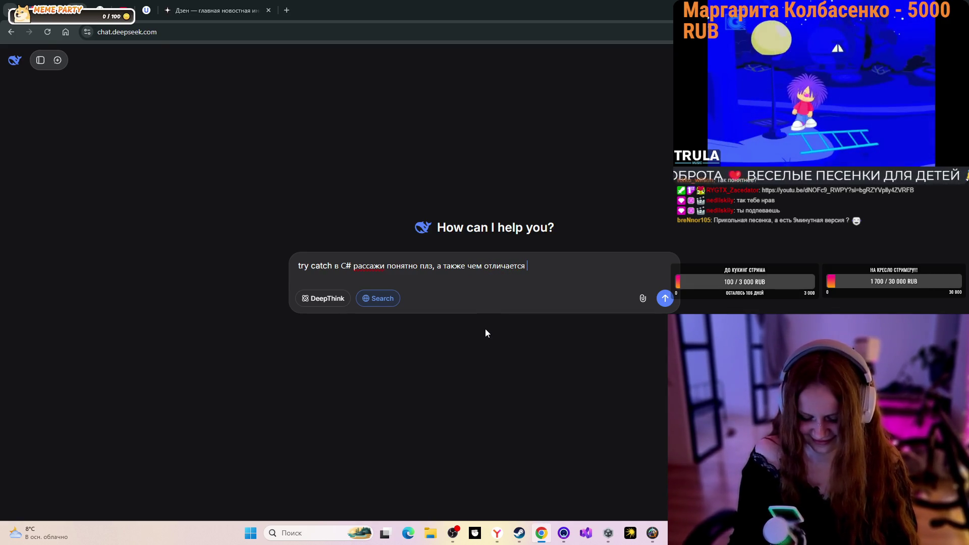
{"action": "type", "text": "от IF"}
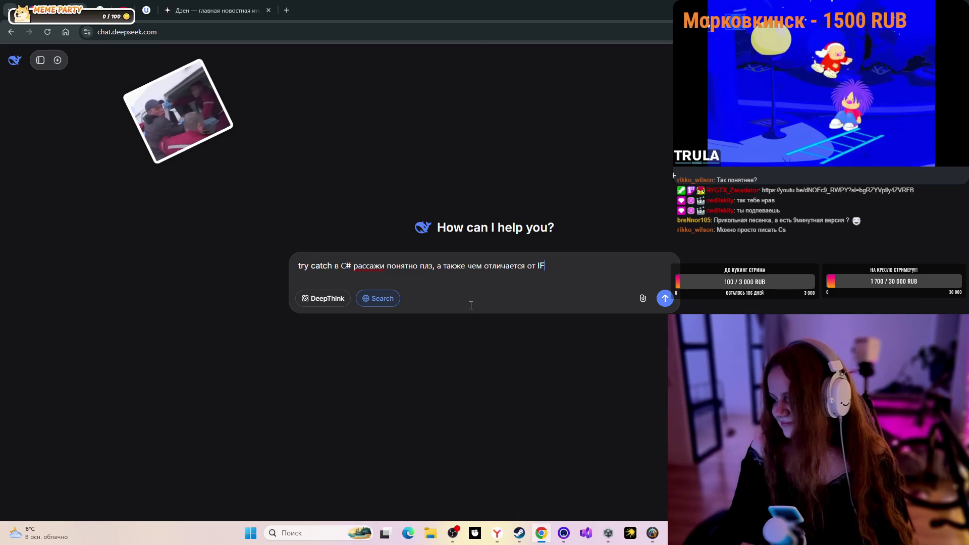
- Correct 'рассажи' to 'расскажи' and send the question to DeepSeek
{"action": "left_click", "coordinate": [370, 266]}
{"action": "type", "text": "к"}
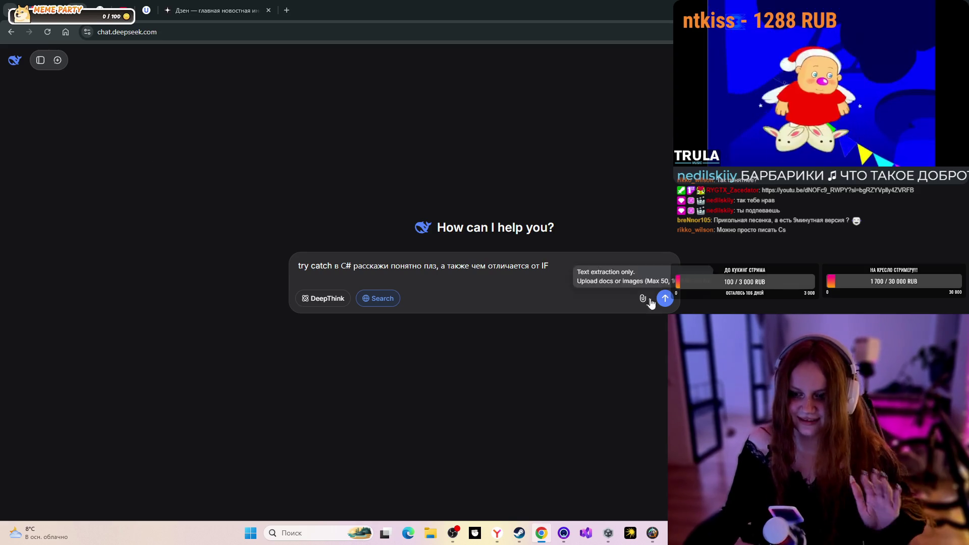
{"action": "left_click", "coordinate": [664, 298]}
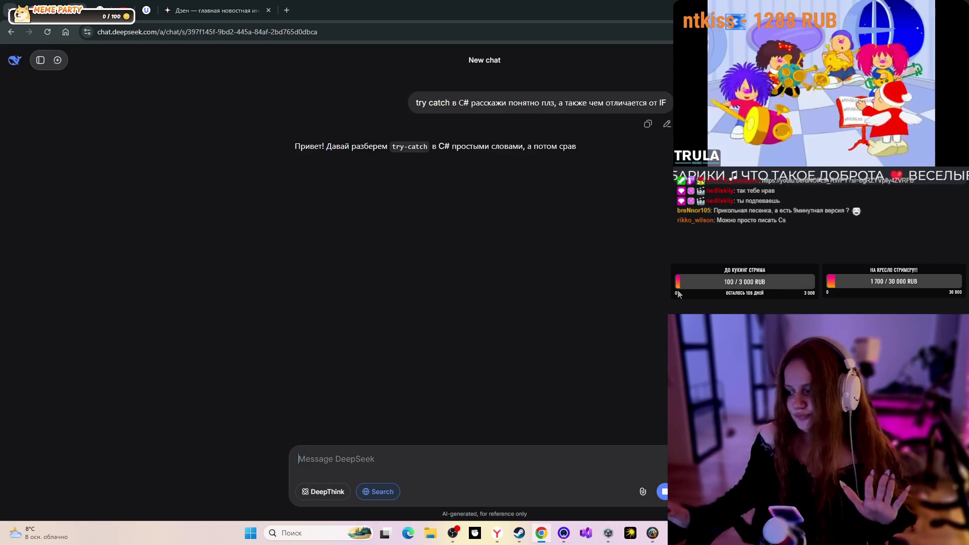